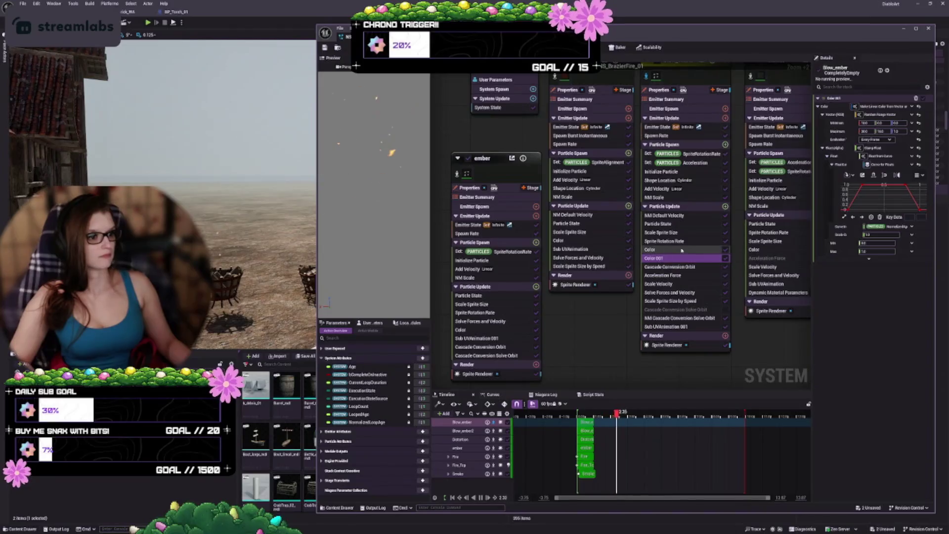
# - Disable the old Color module in Blow_ember's Particle Update and delete it
pyautogui.click(725, 250)
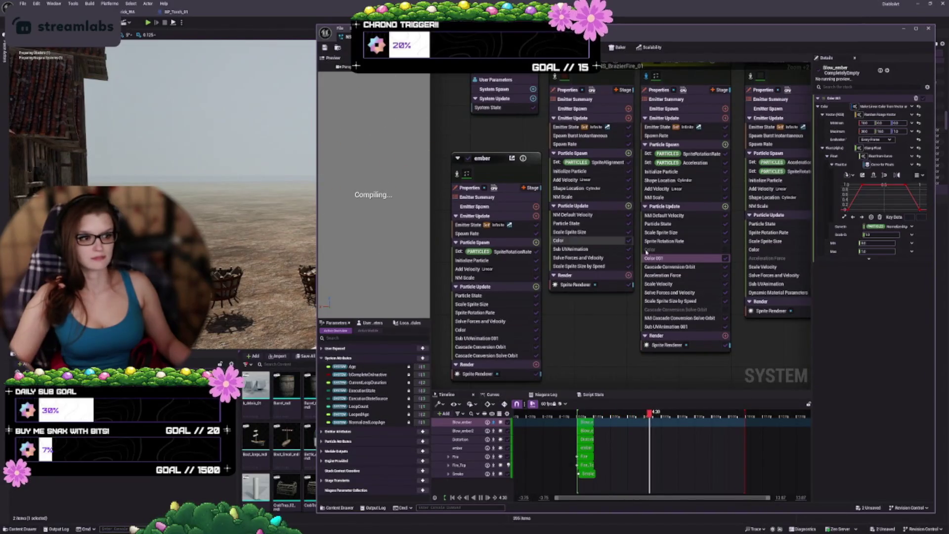
pyautogui.click(662, 249)
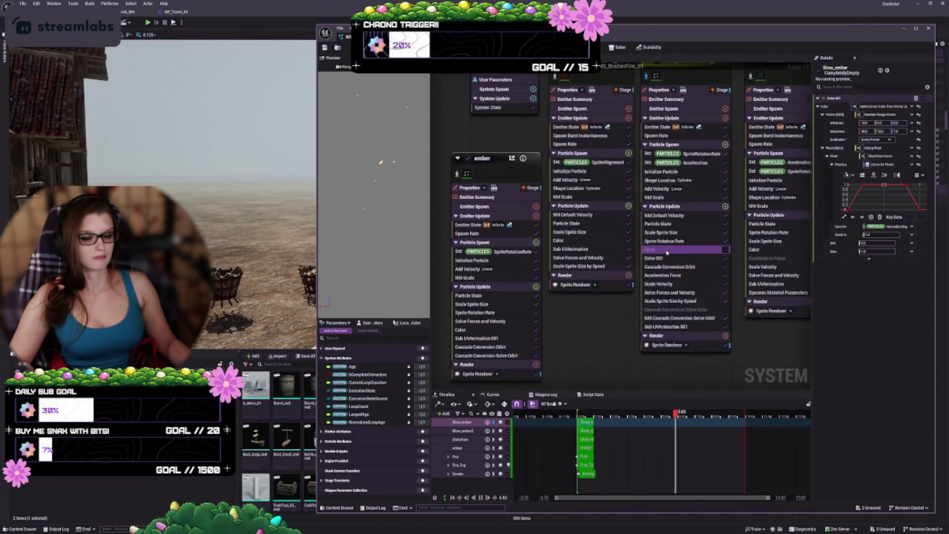
pyautogui.click(665, 258)
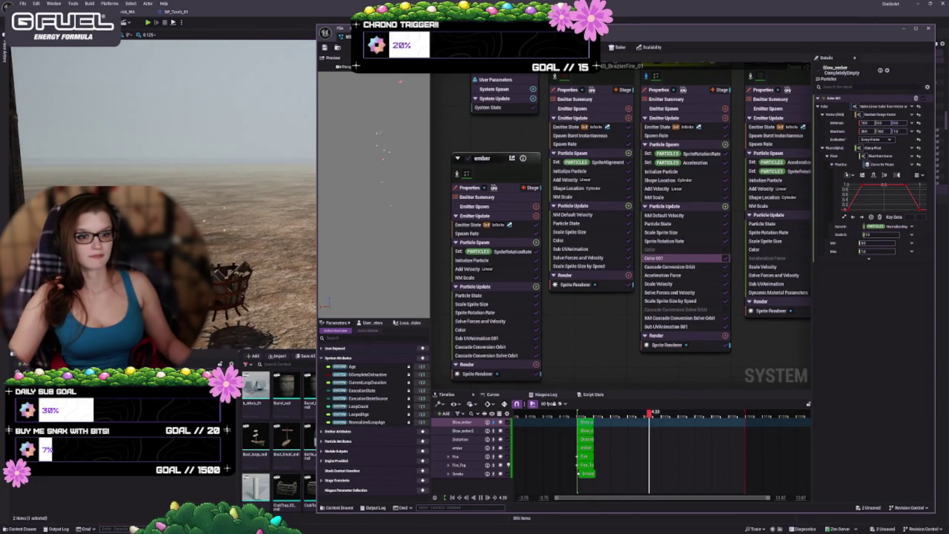
pyautogui.click(710, 250)
pyautogui.press('Delete')
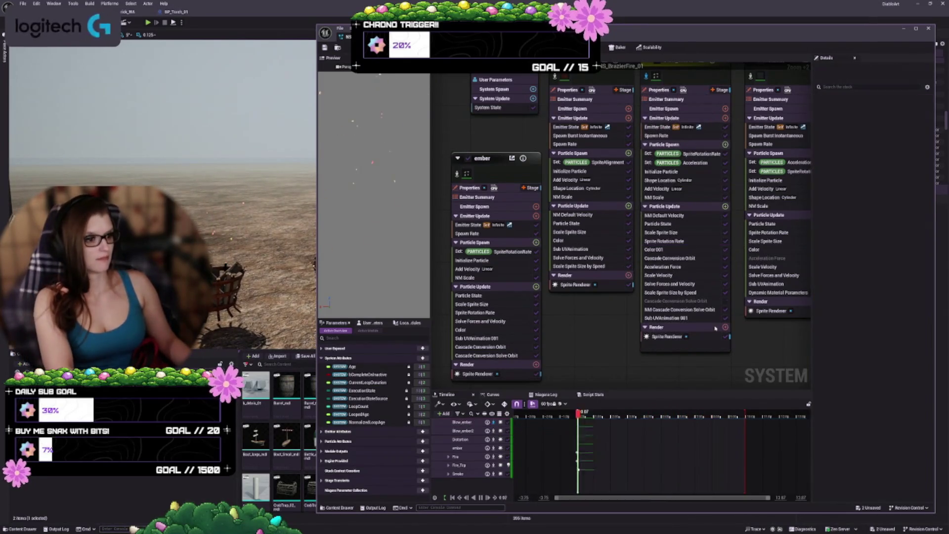
# - Check the remaining Color 001 module's colour settings and script, then return to the system overview
pyautogui.click(660, 251)
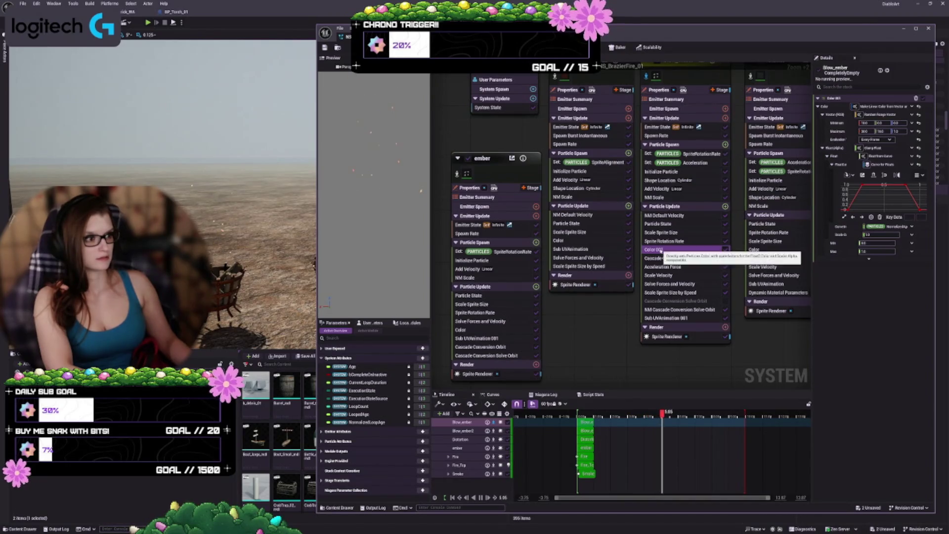
pyautogui.doubleClick(660, 250)
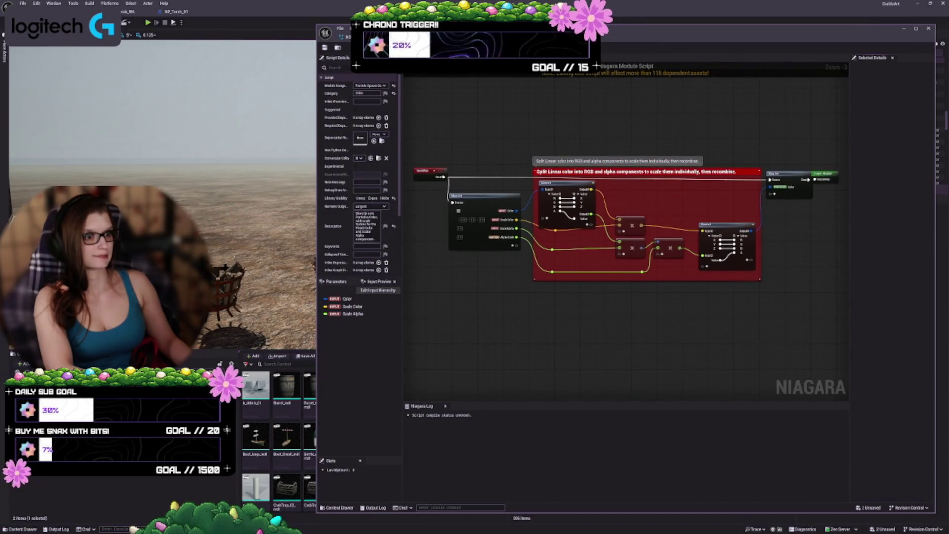
pyautogui.click(347, 37)
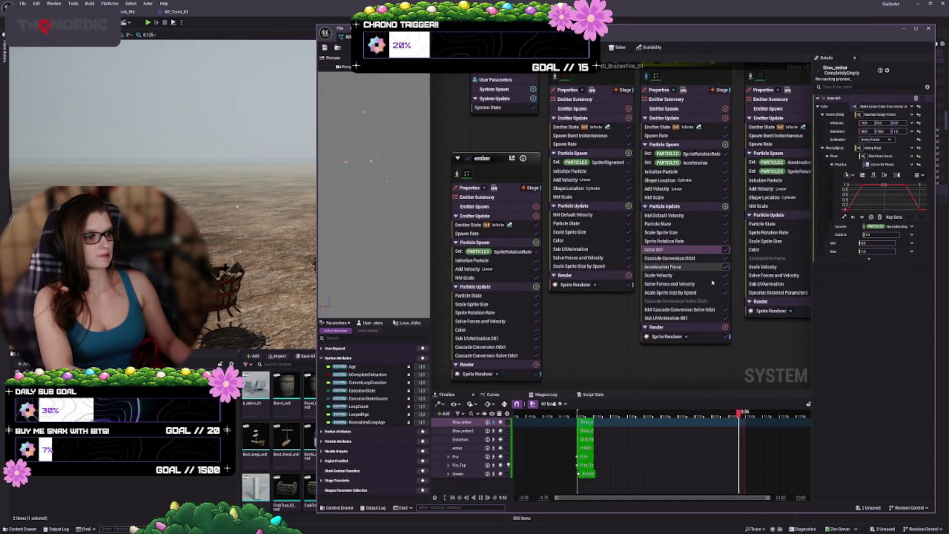
pyautogui.rightClick(662, 252)
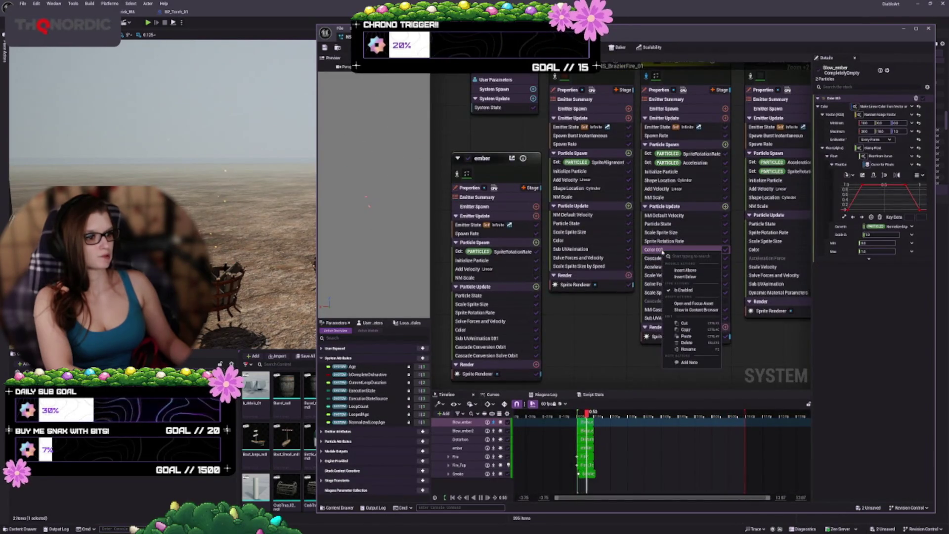
pyautogui.click(699, 331)
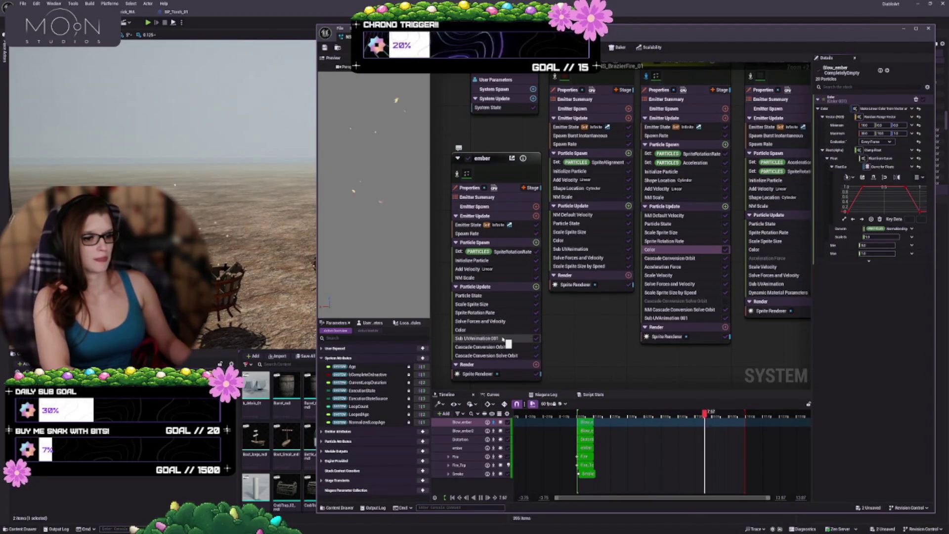
pyautogui.click(503, 339)
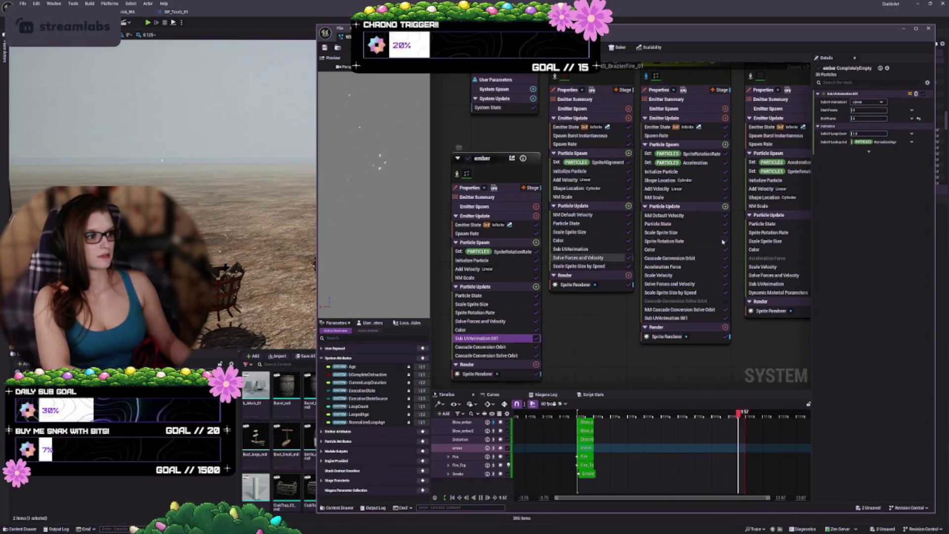
pyautogui.click(671, 318)
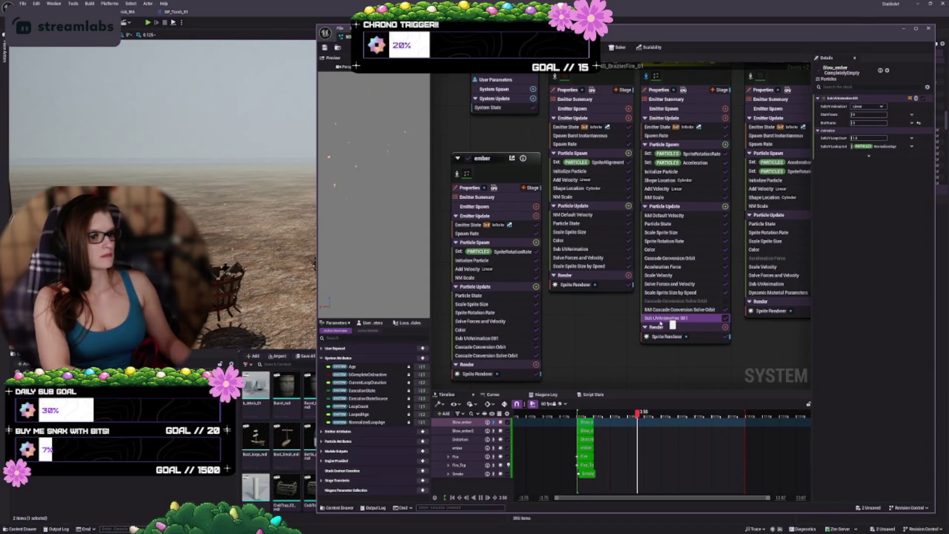
pyautogui.click(477, 374)
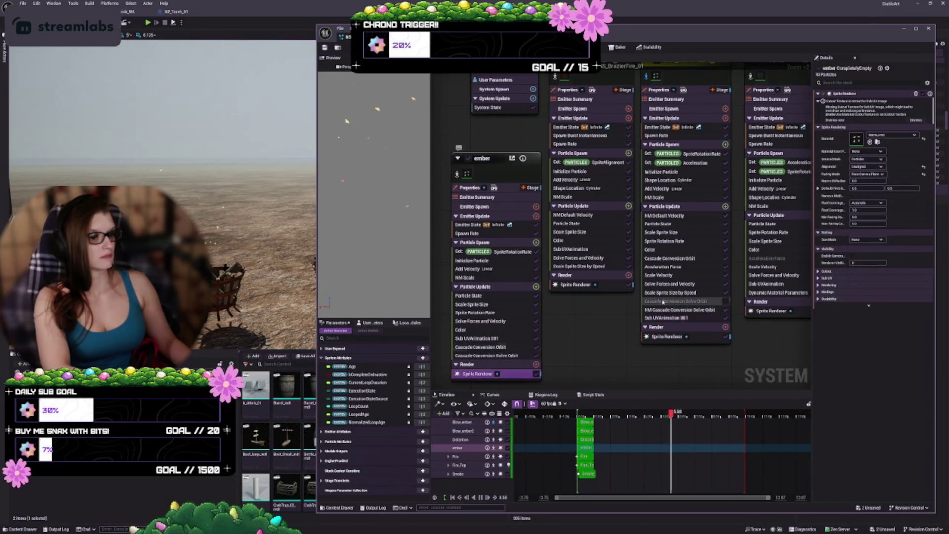
pyautogui.click(662, 337)
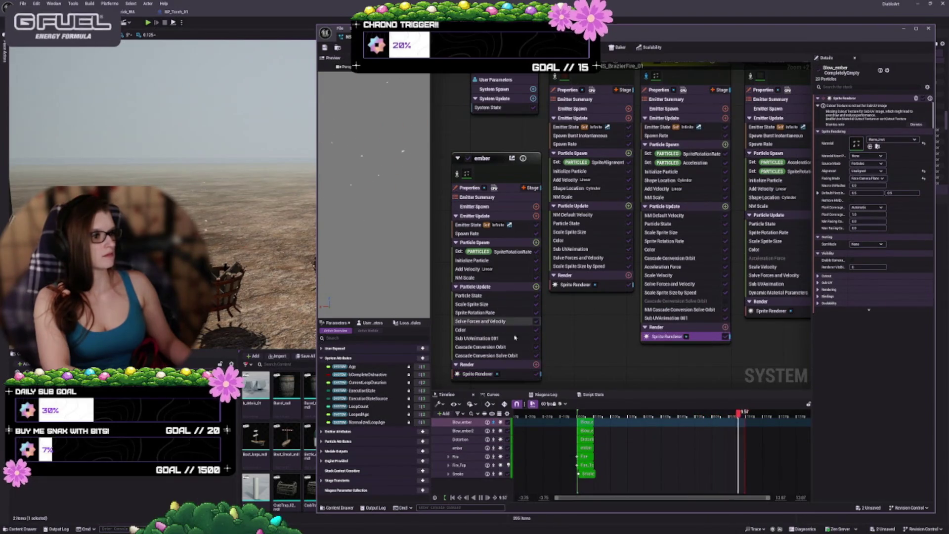
pyautogui.click(486, 374)
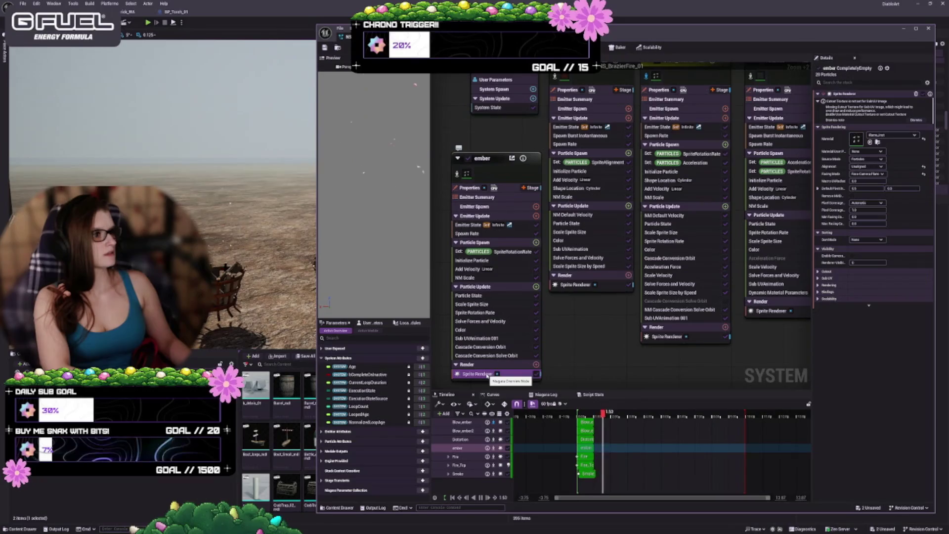
pyautogui.click(667, 336)
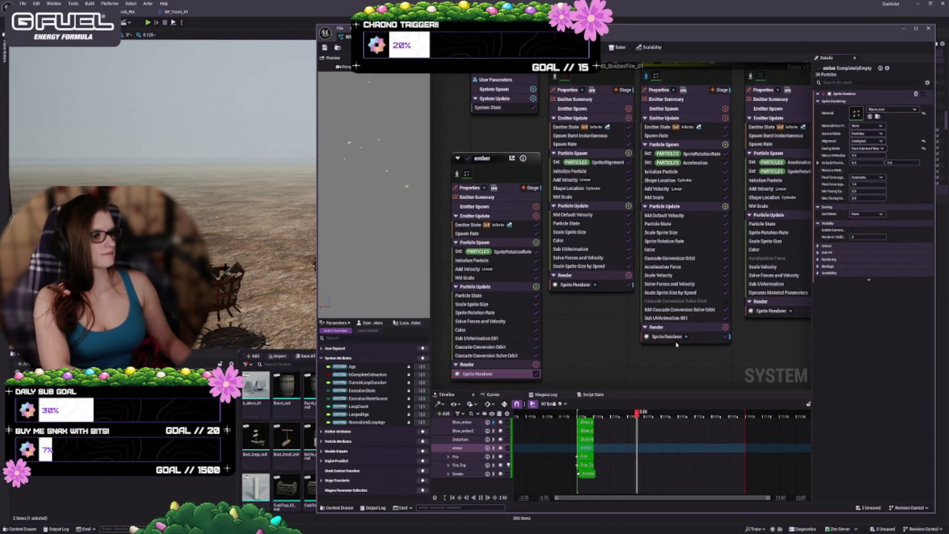
pyautogui.click(675, 338)
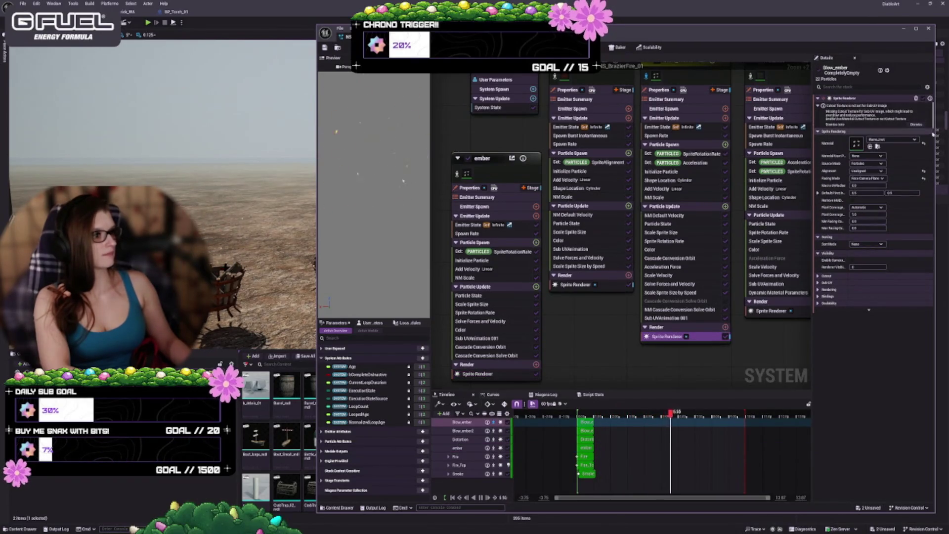
pyautogui.click(915, 124)
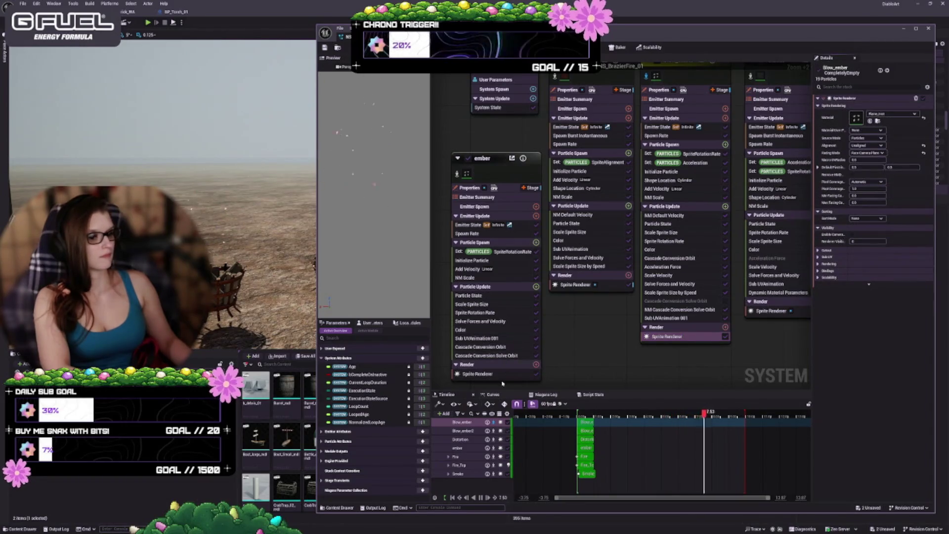
pyautogui.click(494, 374)
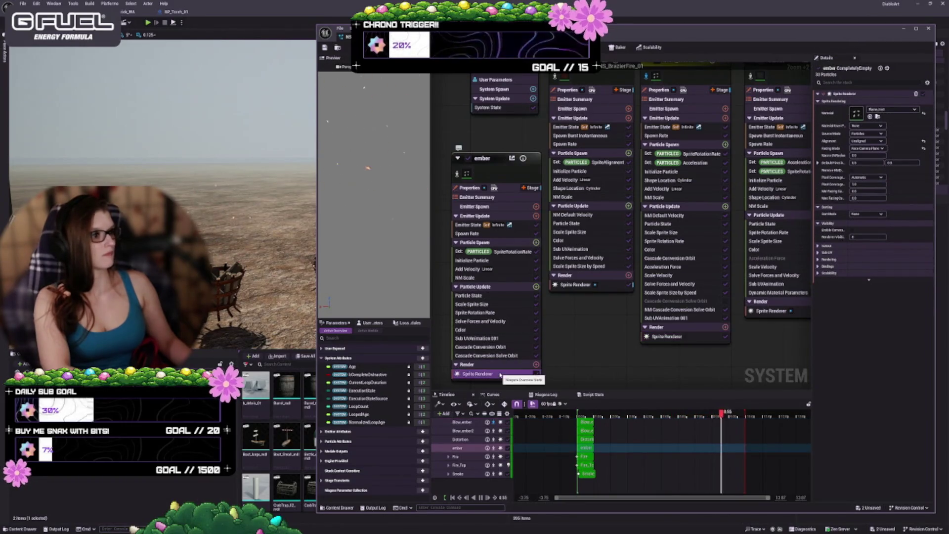
pyautogui.click(664, 337)
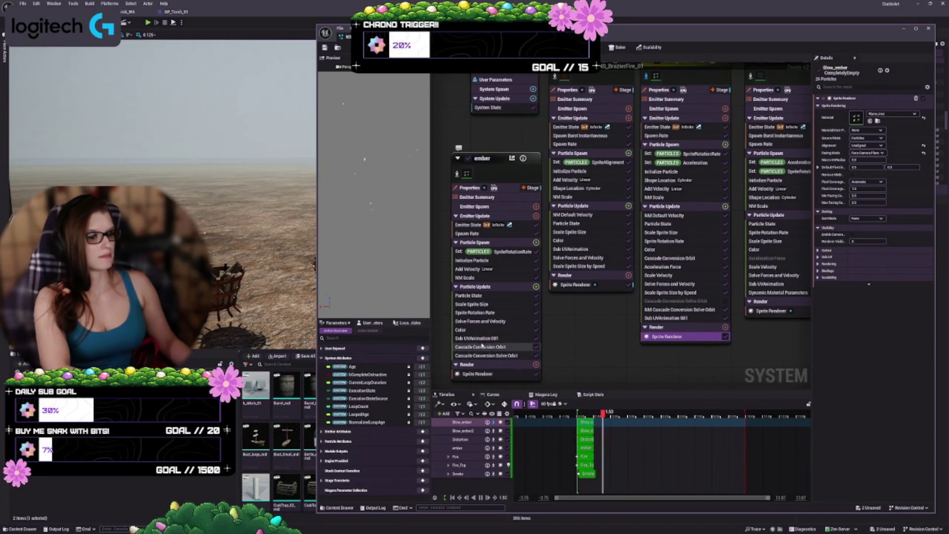
pyautogui.click(661, 319)
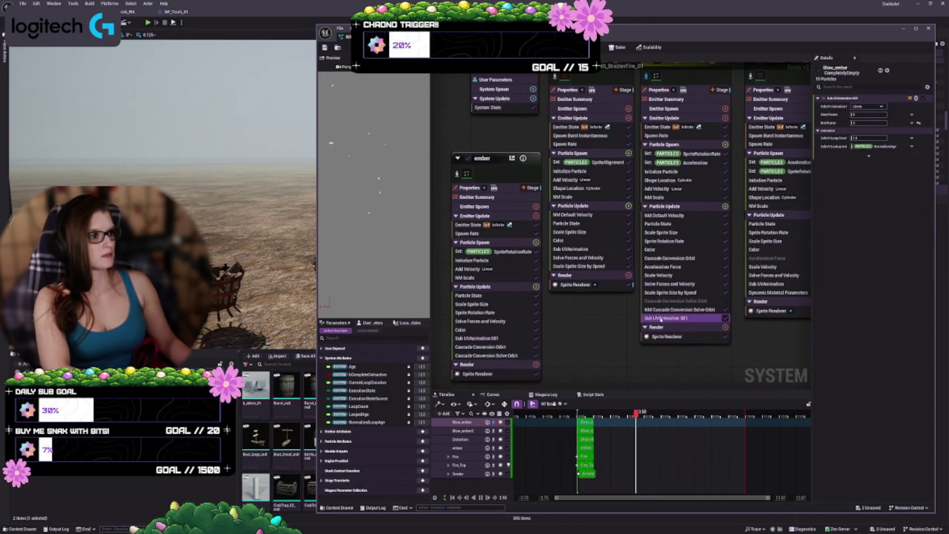
pyautogui.click(505, 356)
pyautogui.click(494, 339)
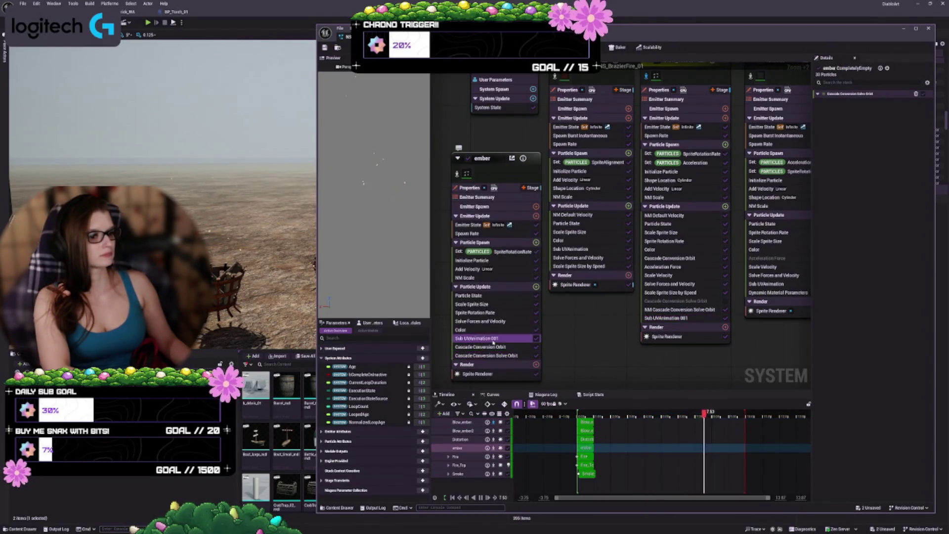
pyautogui.click(675, 318)
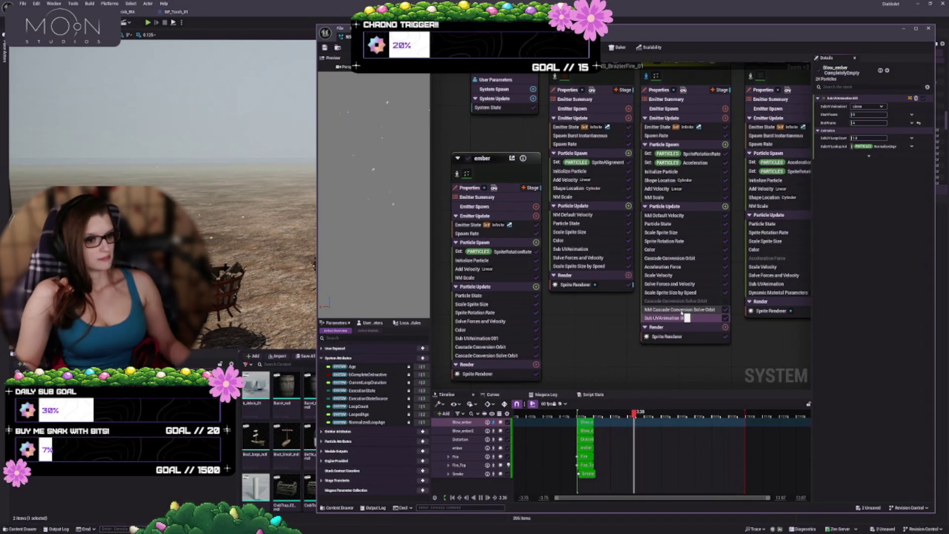
pyautogui.click(509, 346)
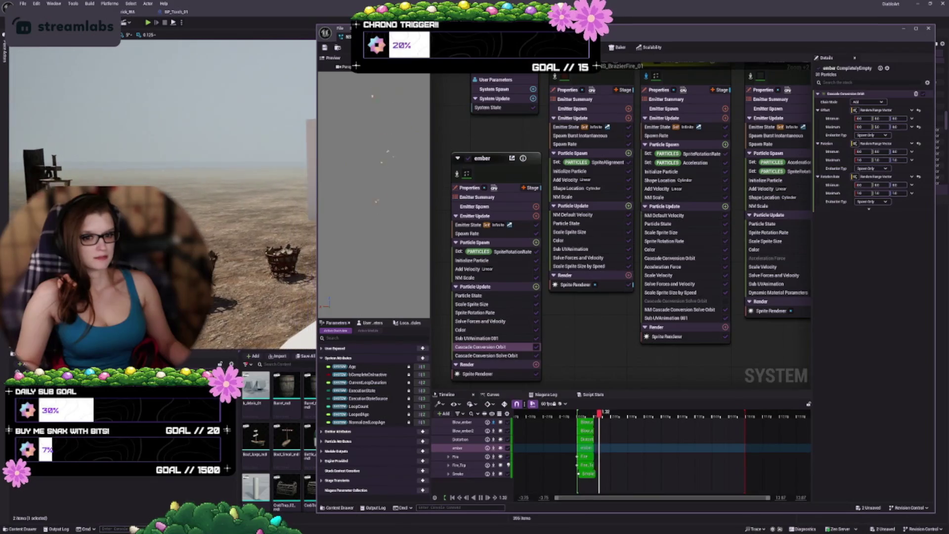
# - Enable both Solve Orbit modules, Cascade Conversion and NM Cascade Conversion, in Blow_ember's Particle Update
pyautogui.click(725, 309)
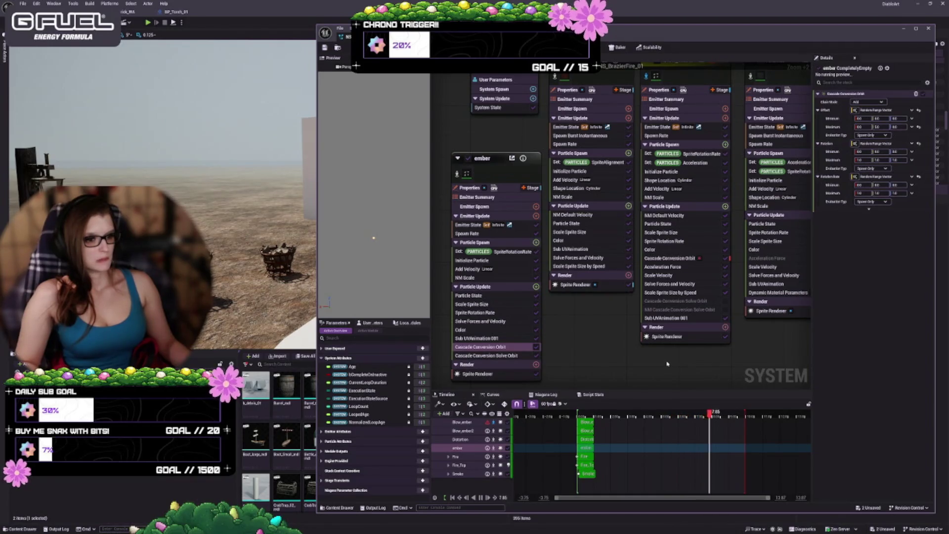
pyautogui.click(723, 302)
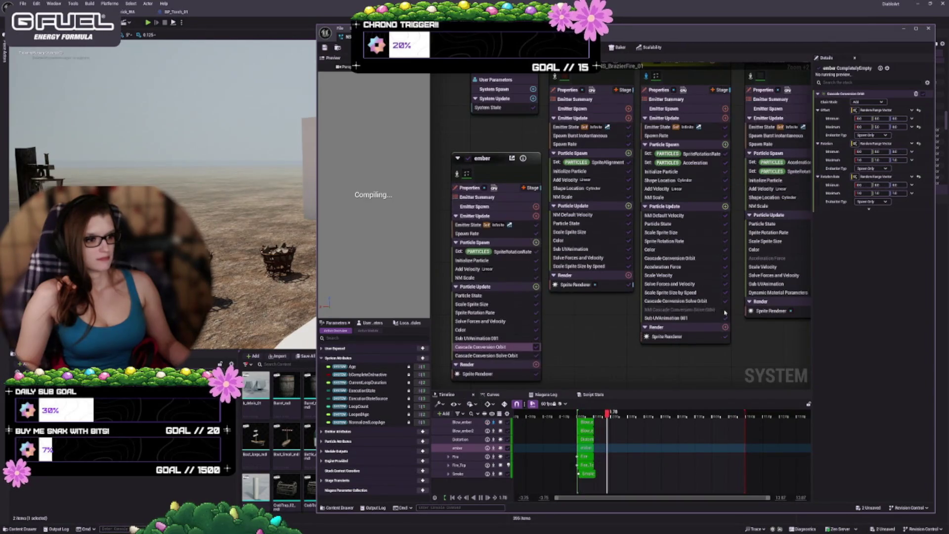
pyautogui.click(725, 310)
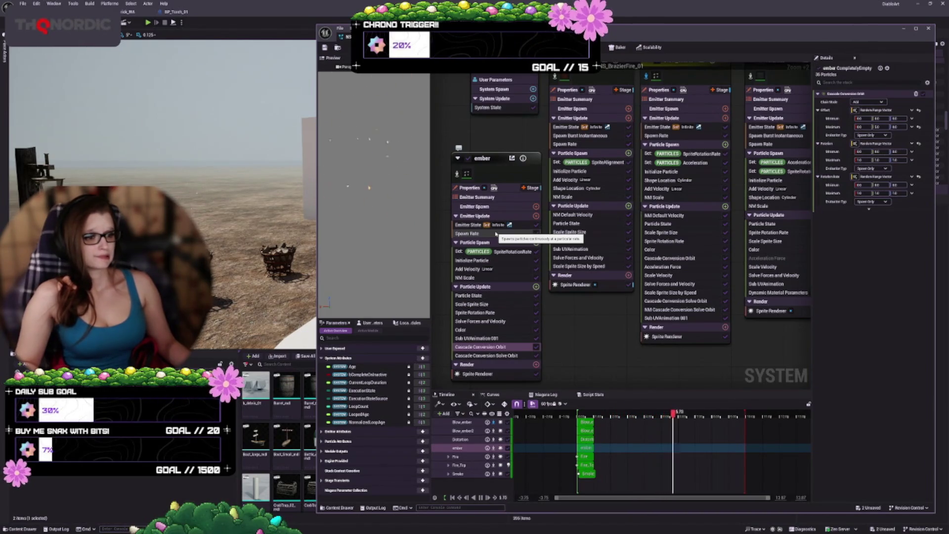
# - Toggle Blow_ember's Acceleration Force module off and on, then select and delete it
pyautogui.click(687, 268)
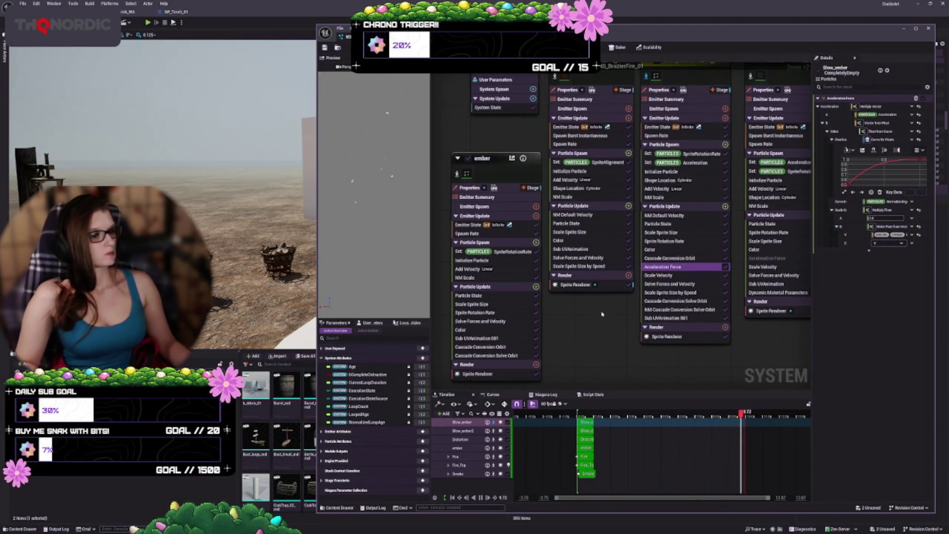
pyautogui.click(726, 267)
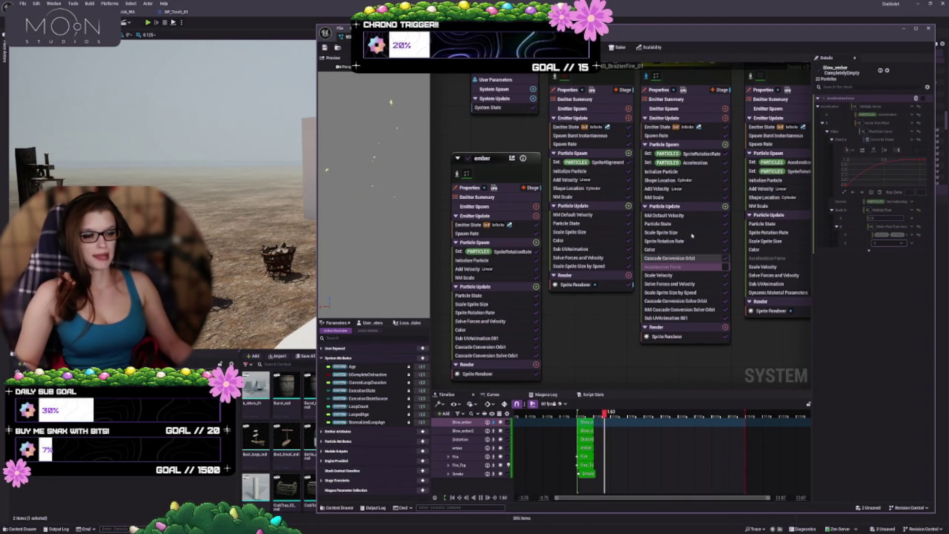
pyautogui.click(726, 268)
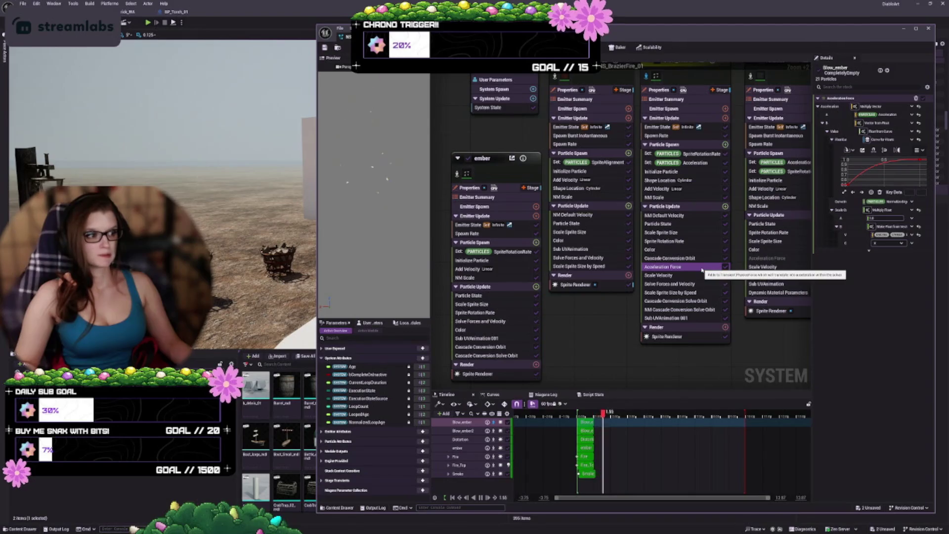
pyautogui.click(702, 267)
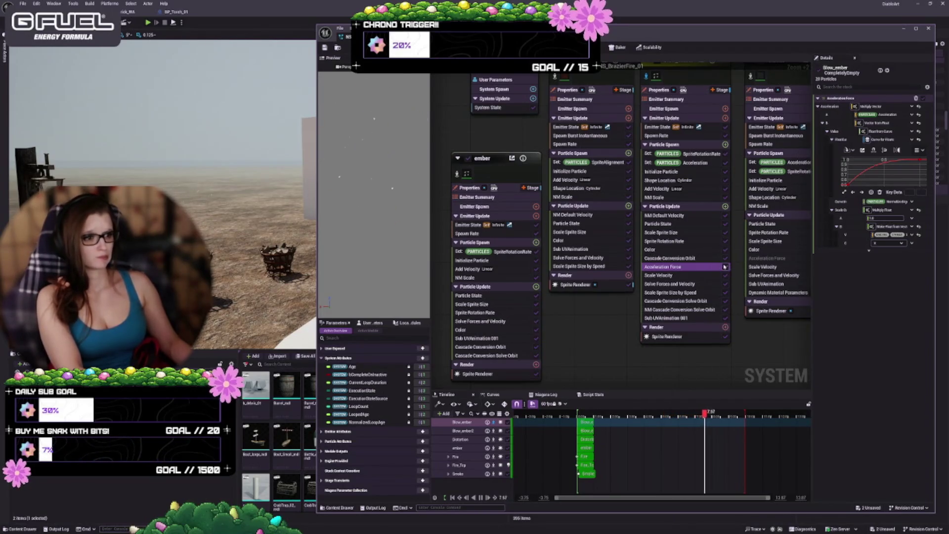
pyautogui.press('Delete')
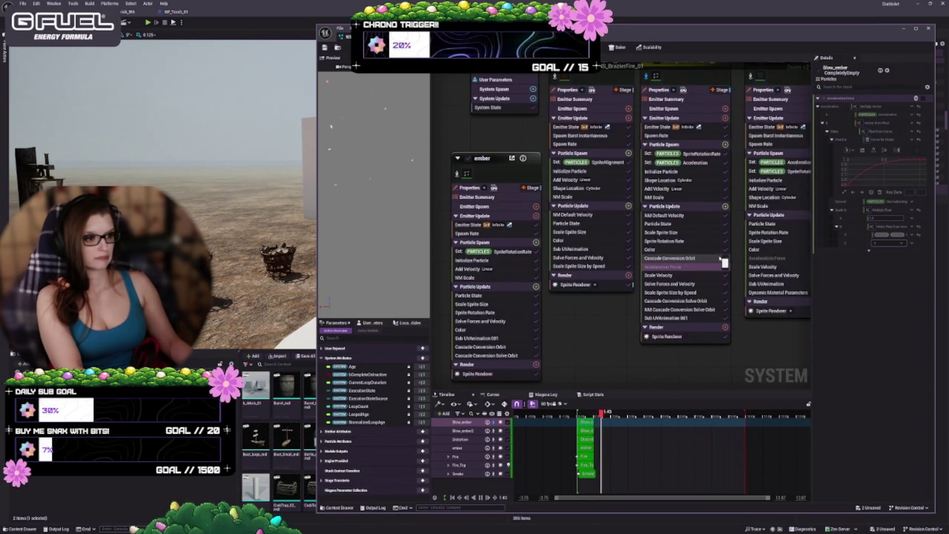
# - Leave Cascade Conversion Orbit disabled and Acceleration Force enabled in Blow_ember
pyautogui.click(725, 259)
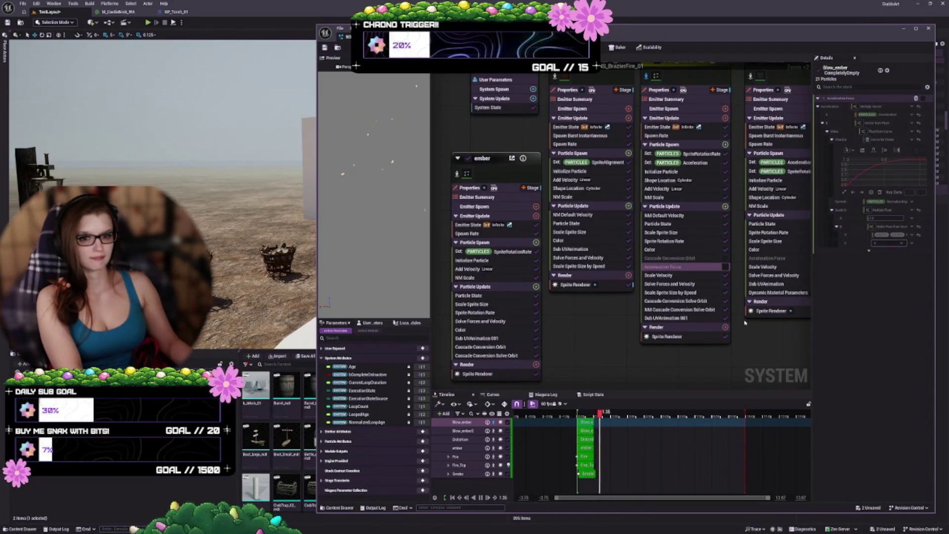
pyautogui.click(725, 268)
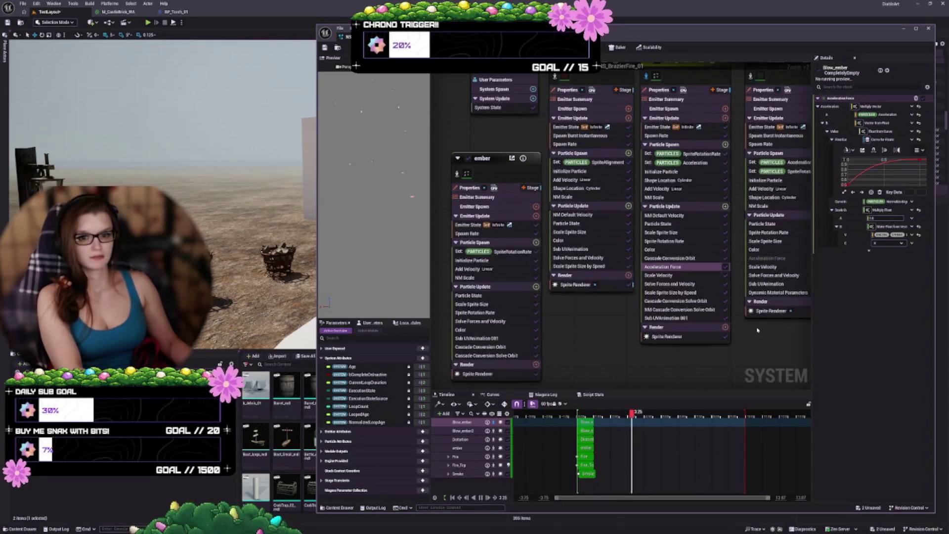
pyautogui.click(725, 260)
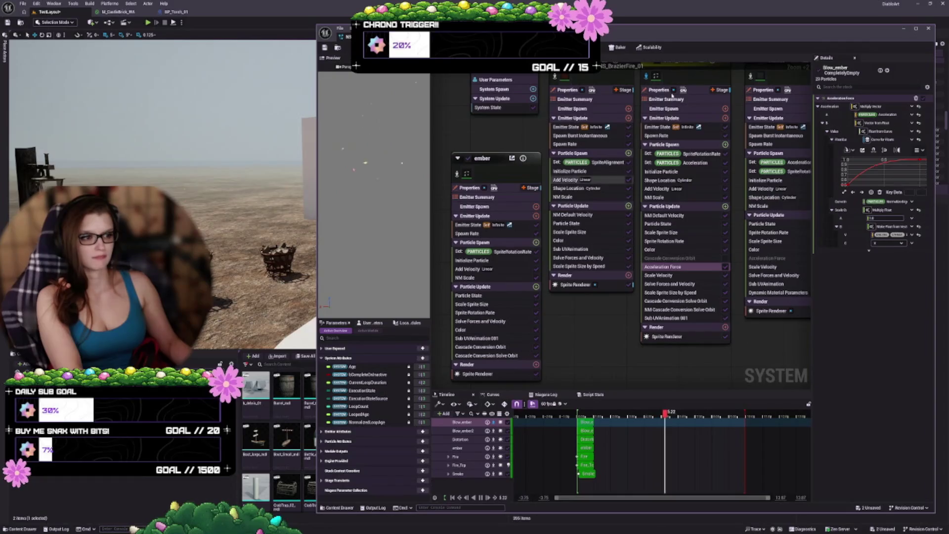
pyautogui.click(666, 138)
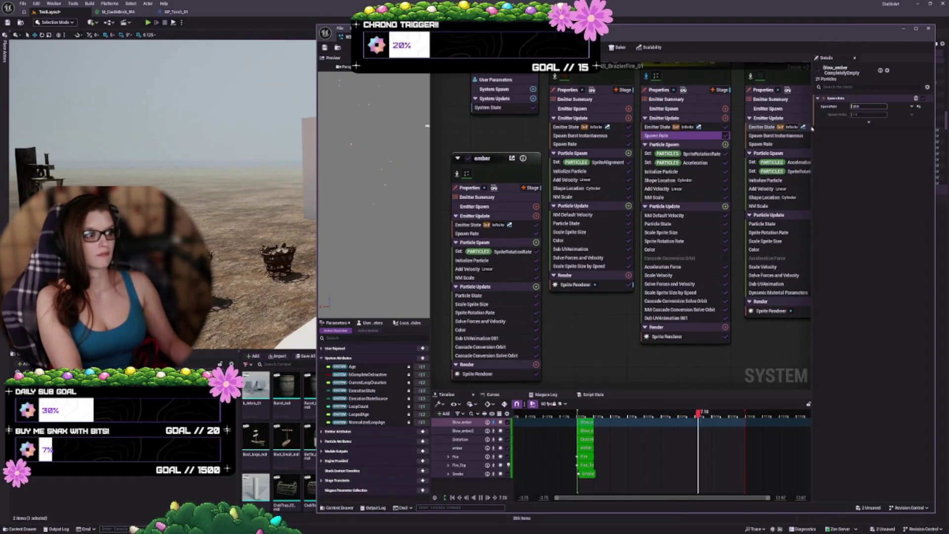
# - Enter 1 as Blow_ember's Spawn Rate and delete the ember emitter node from the system
pyautogui.click(867, 106)
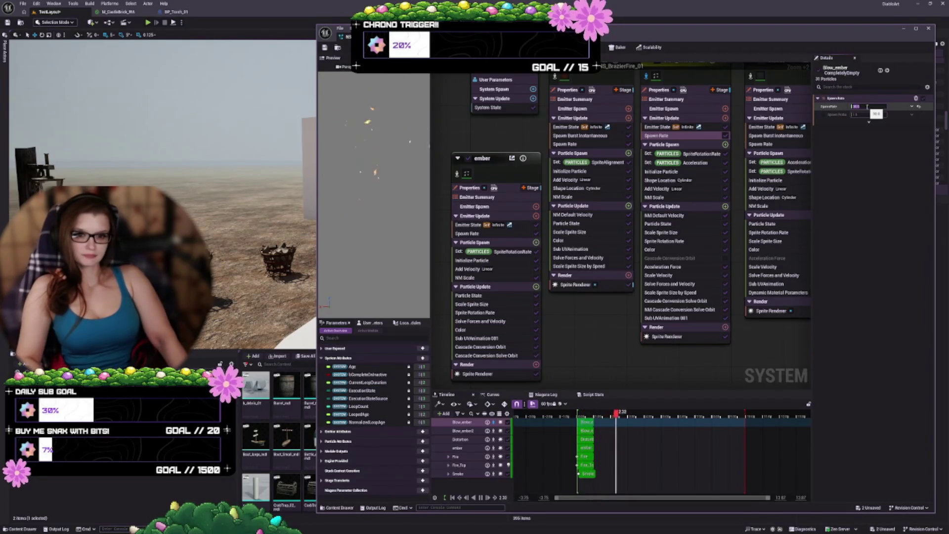
pyautogui.write('1')
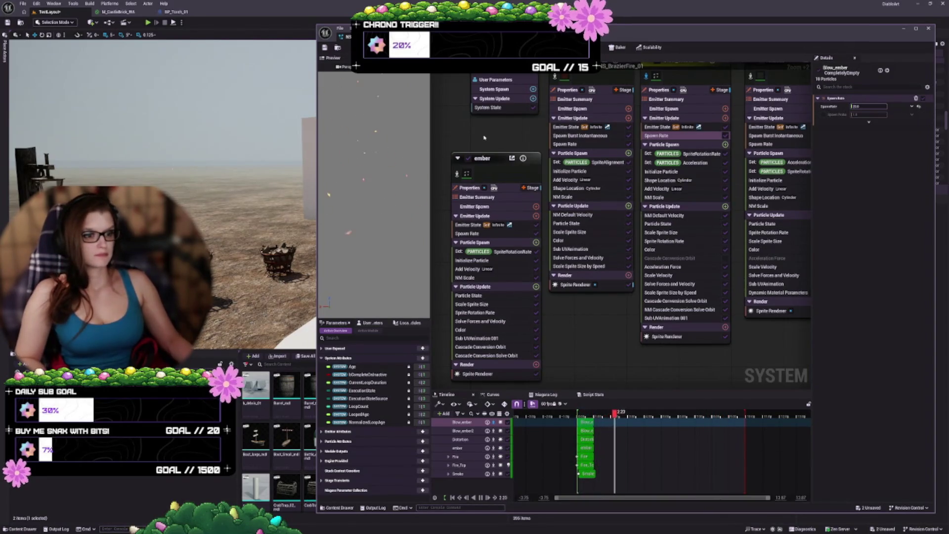
pyautogui.click(478, 173)
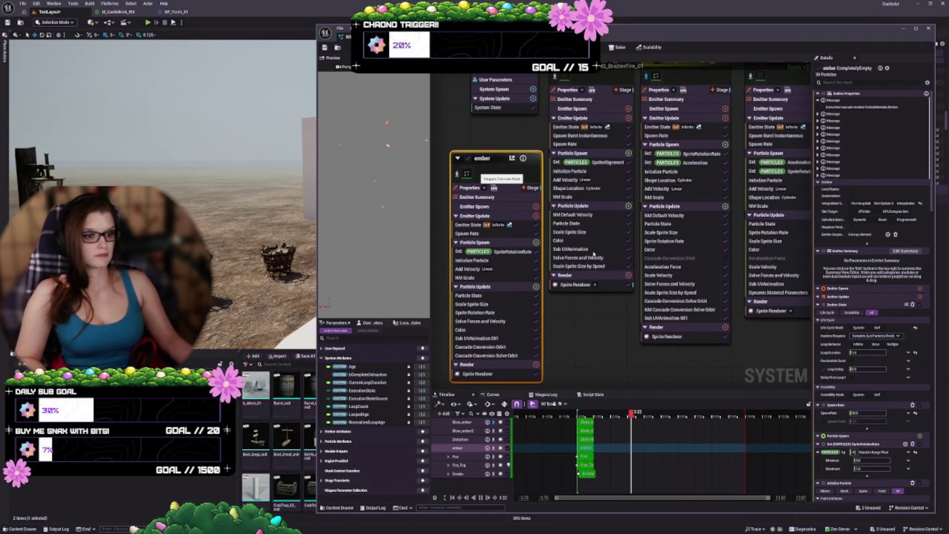
pyautogui.press('Delete')
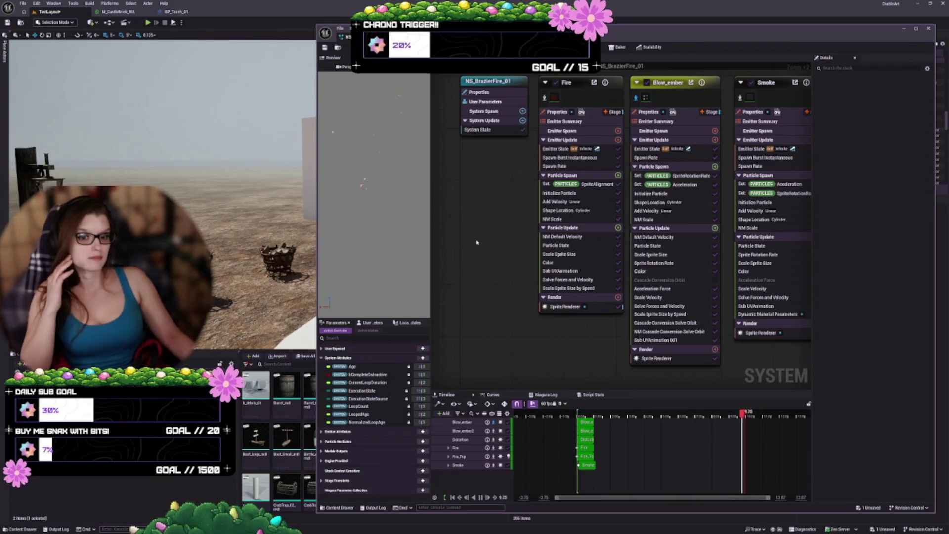
# - Select the Smoke emitter and show its Spawn Burst Instantaneous module in Details
pyautogui.scroll(-1, 477, 242)
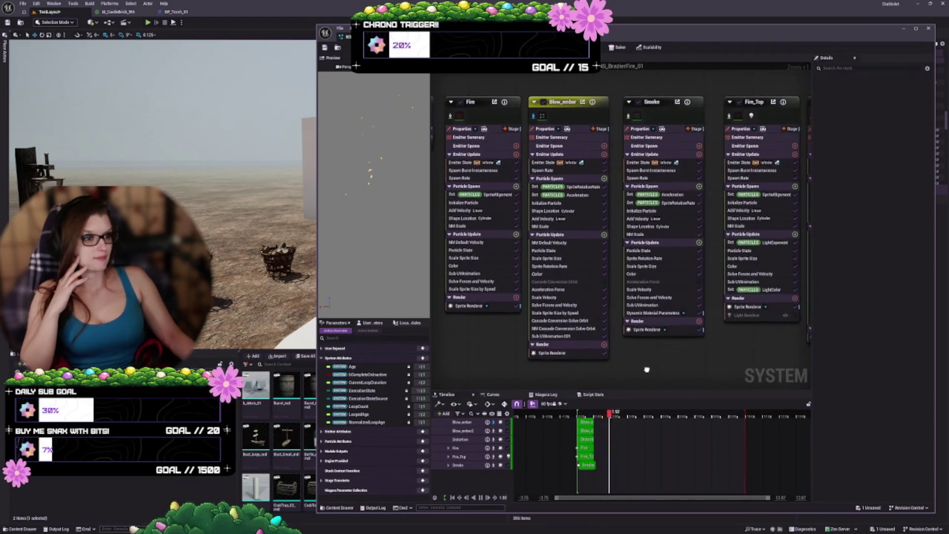
pyautogui.click(521, 114)
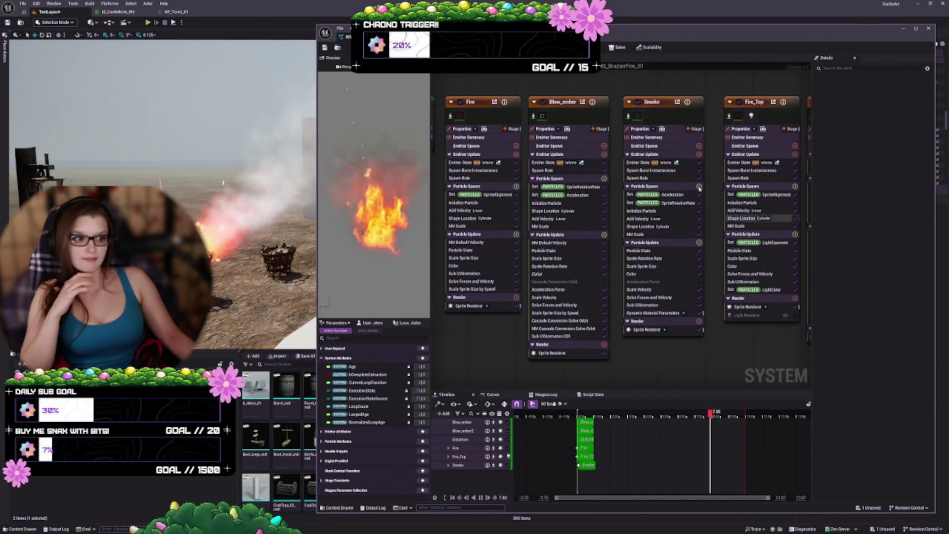
pyautogui.click(680, 148)
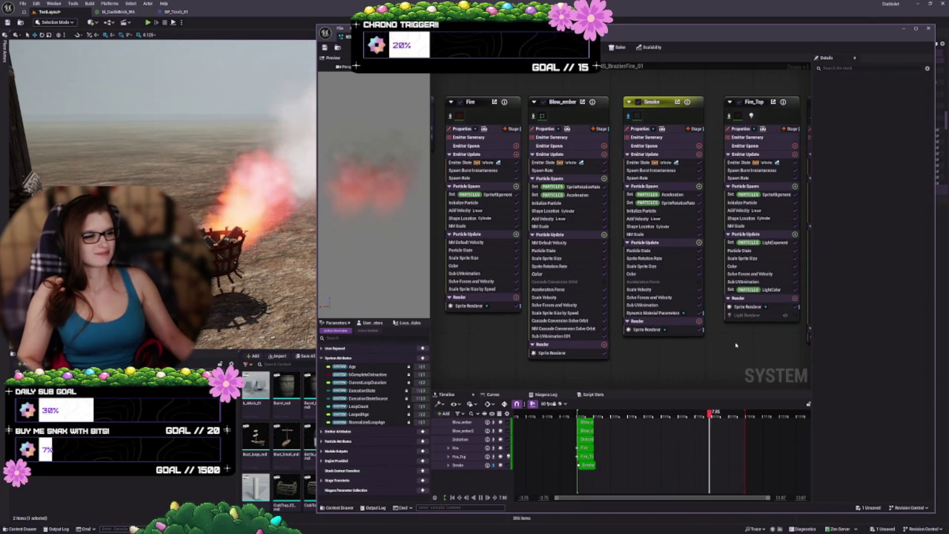
pyautogui.click(668, 170)
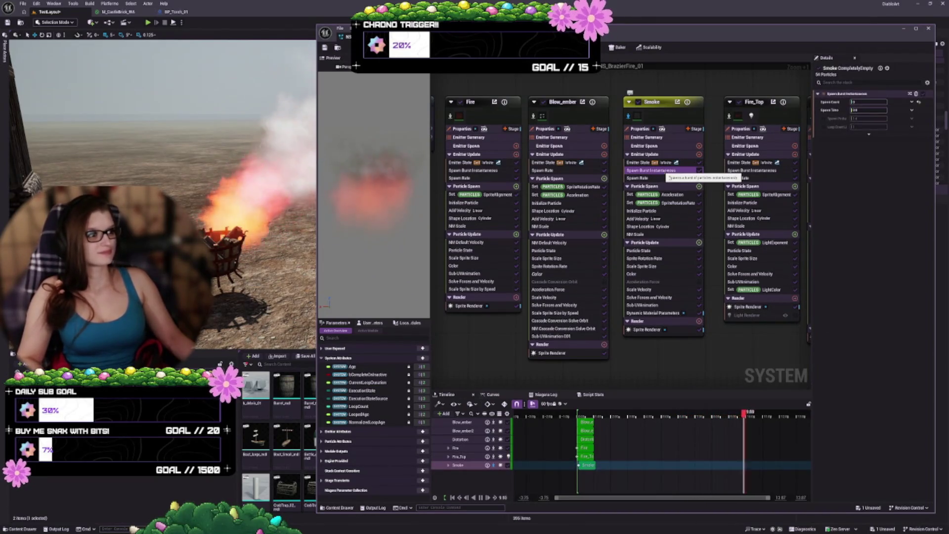
# - Delete Smoke's Spawn Burst Instantaneous and enter a negative Maximum in its acceleration range
pyautogui.press('Delete')
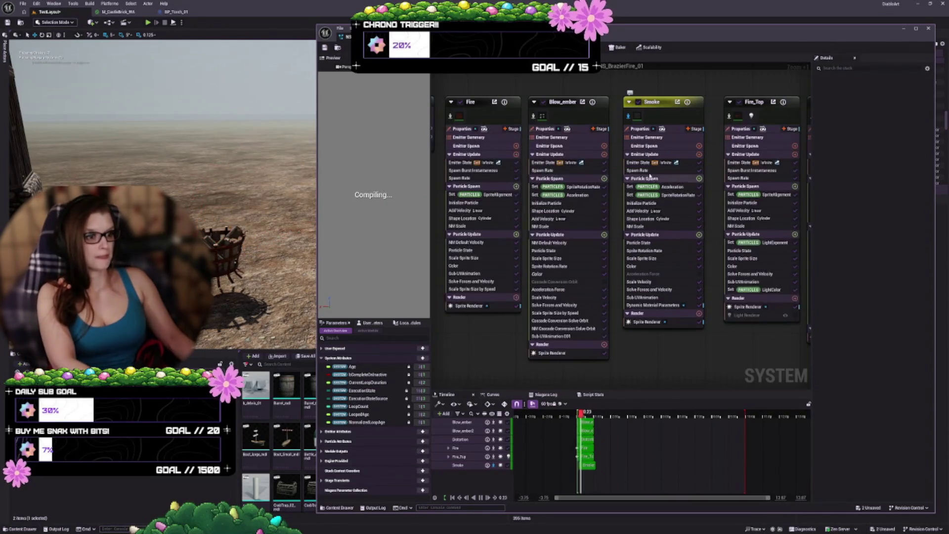
pyautogui.click(645, 169)
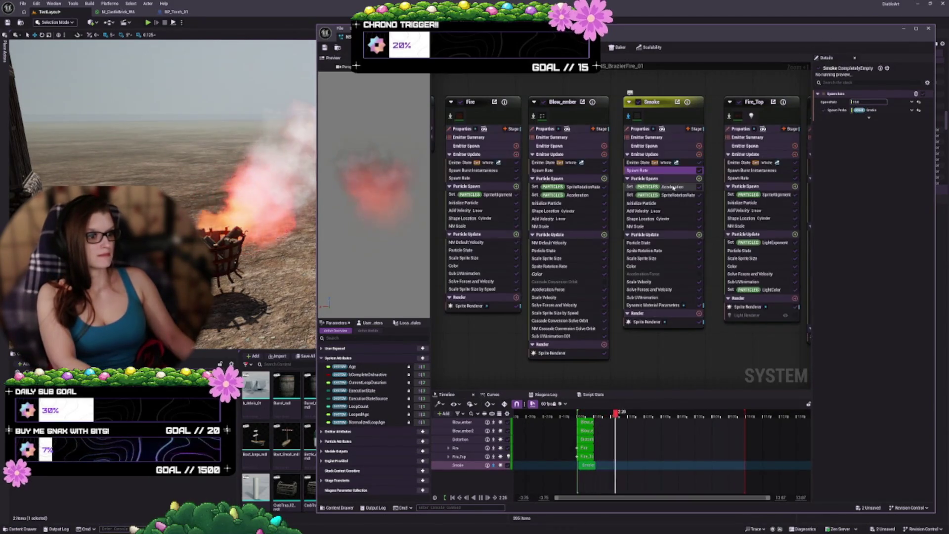
pyautogui.click(671, 187)
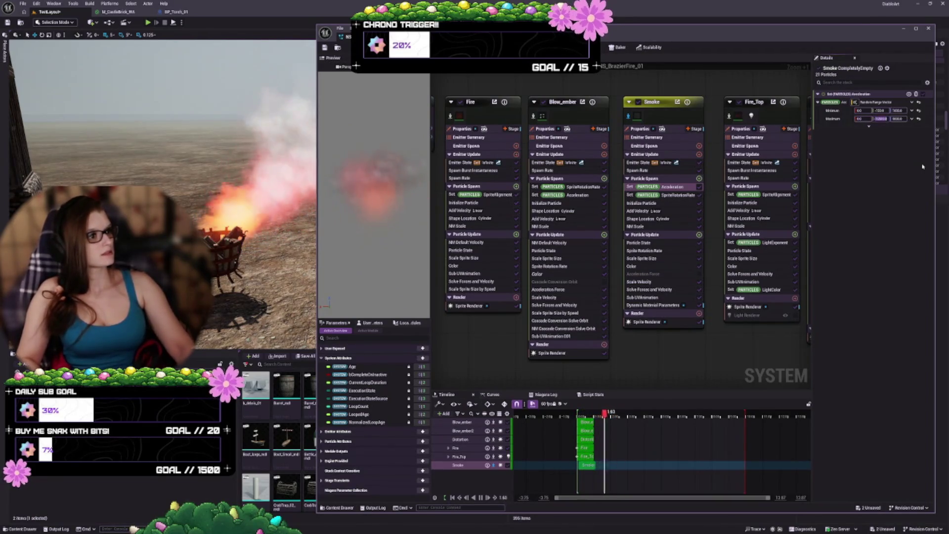
pyautogui.write('-')
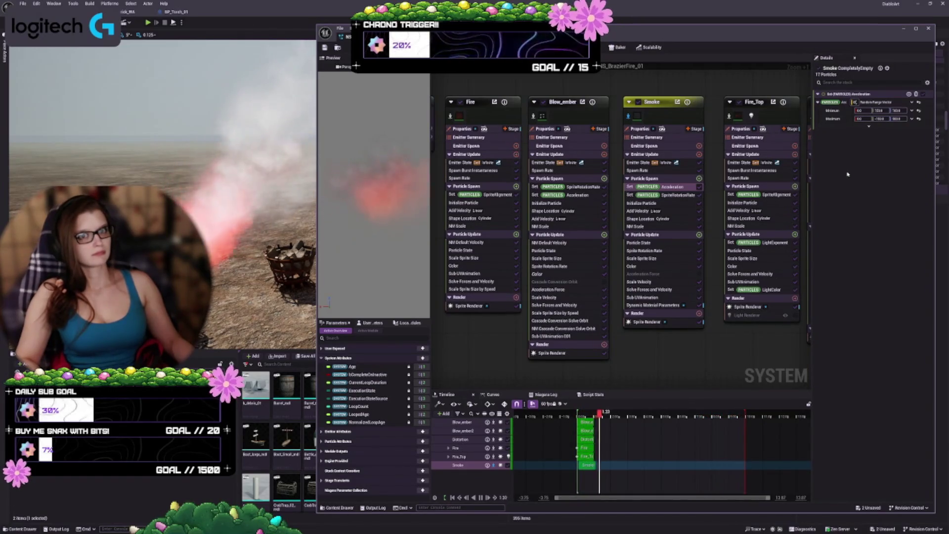
# - Enter 1 as the sprite-size random range Minimum in Smoke's Initialize Particle module
pyautogui.click(675, 196)
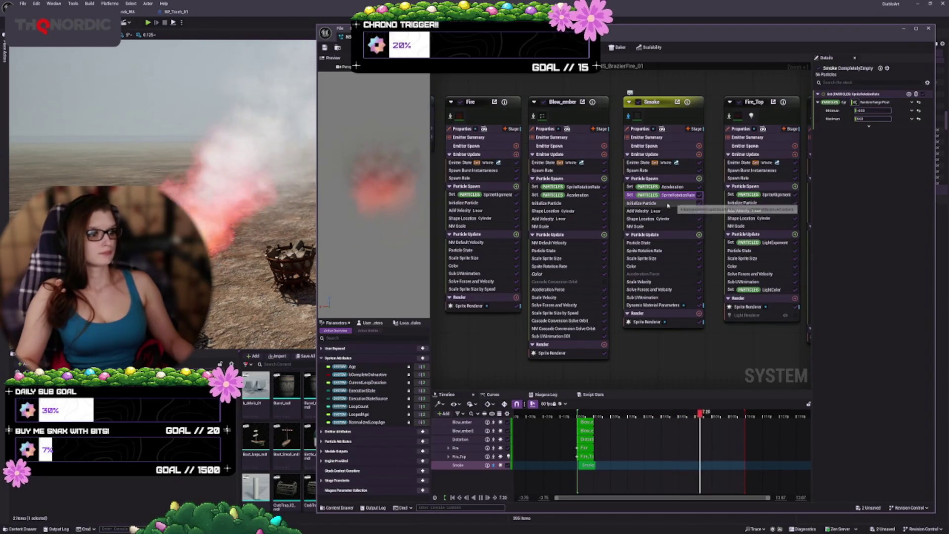
pyautogui.click(645, 203)
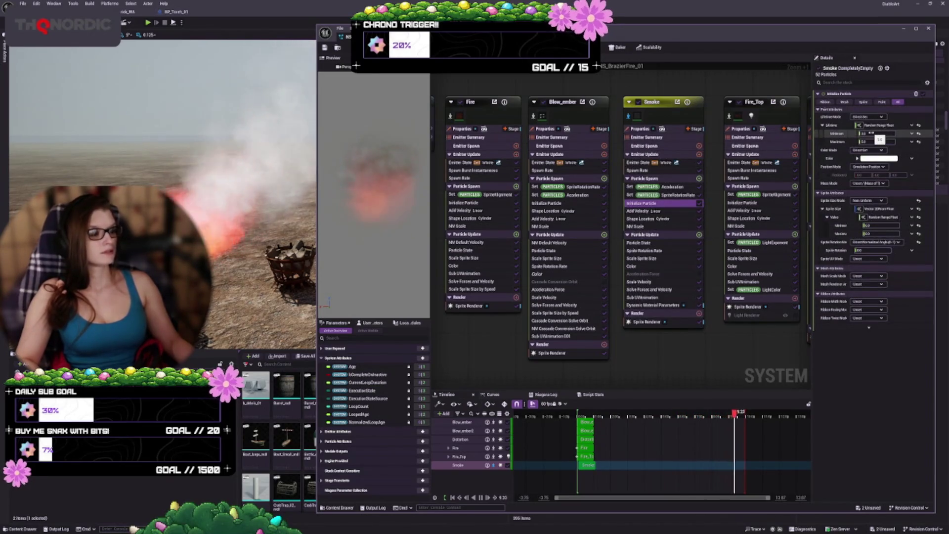
pyautogui.write('10')
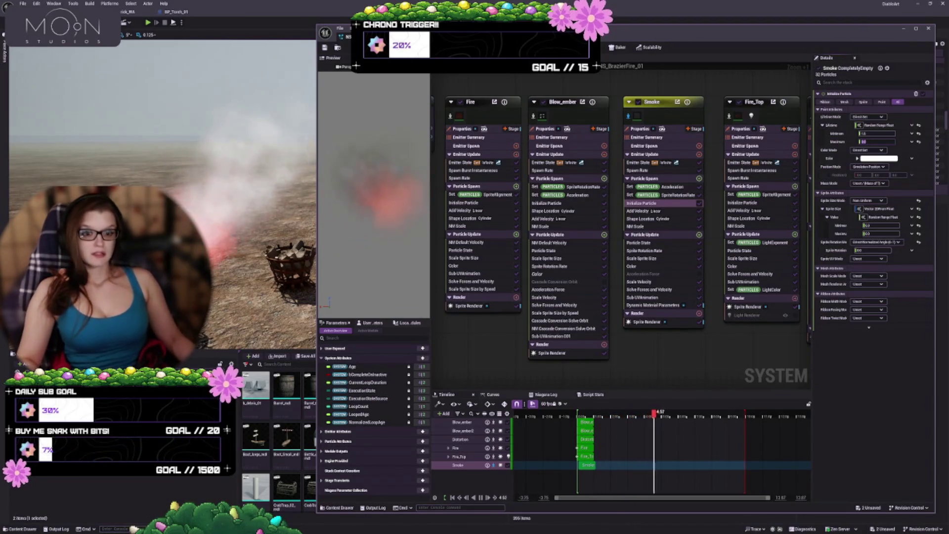
pyautogui.moveTo(204, 154); pyautogui.dragTo(204, 155)
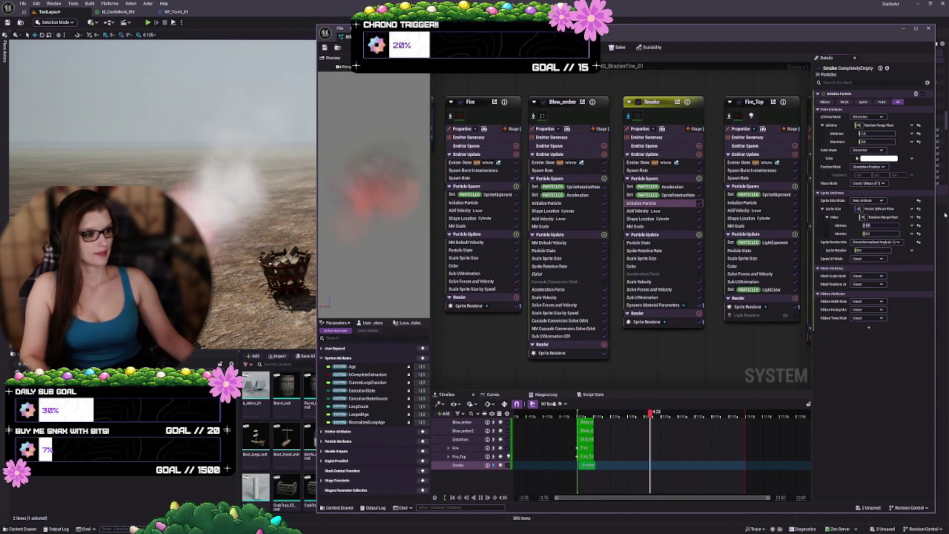
pyautogui.press('Tab')
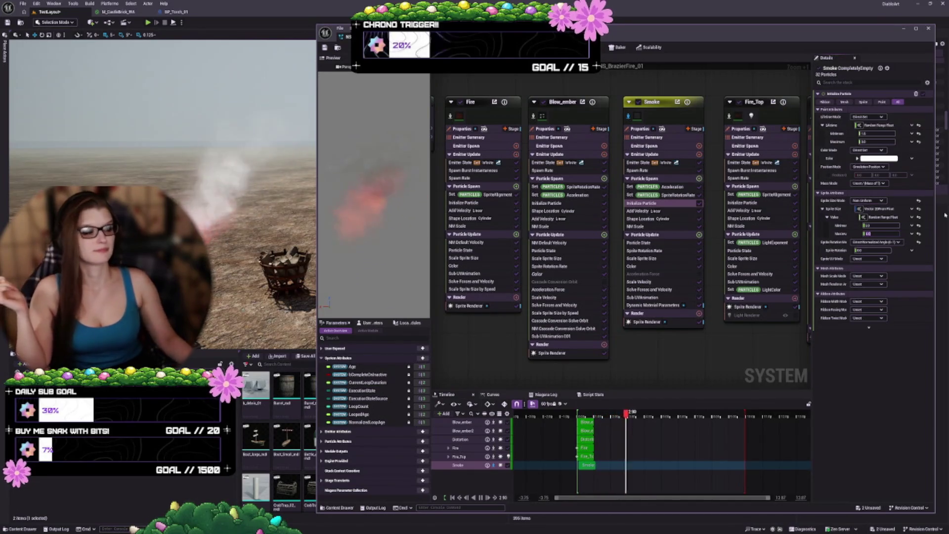
# - Give Smoke's Add Velocity random range a Minimum X of -50
pyautogui.click(638, 210)
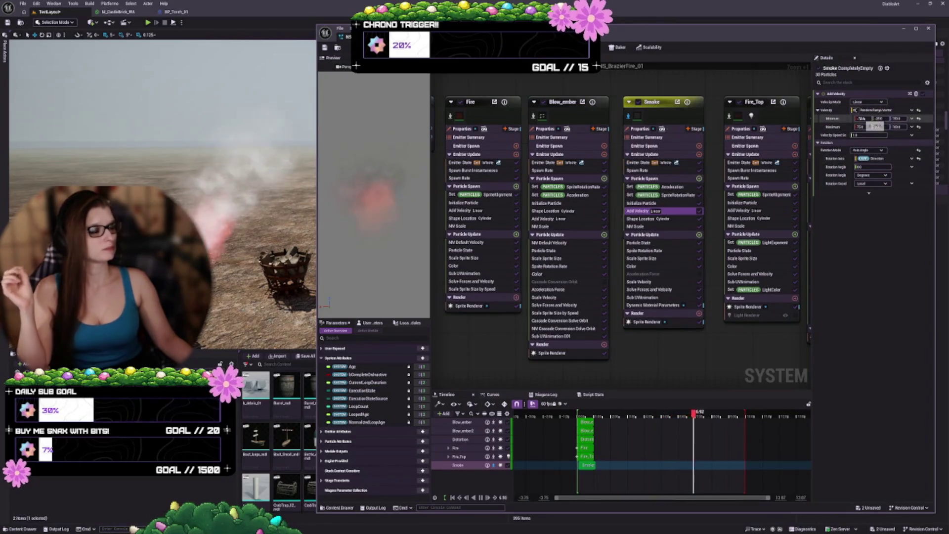
pyautogui.write('-50')
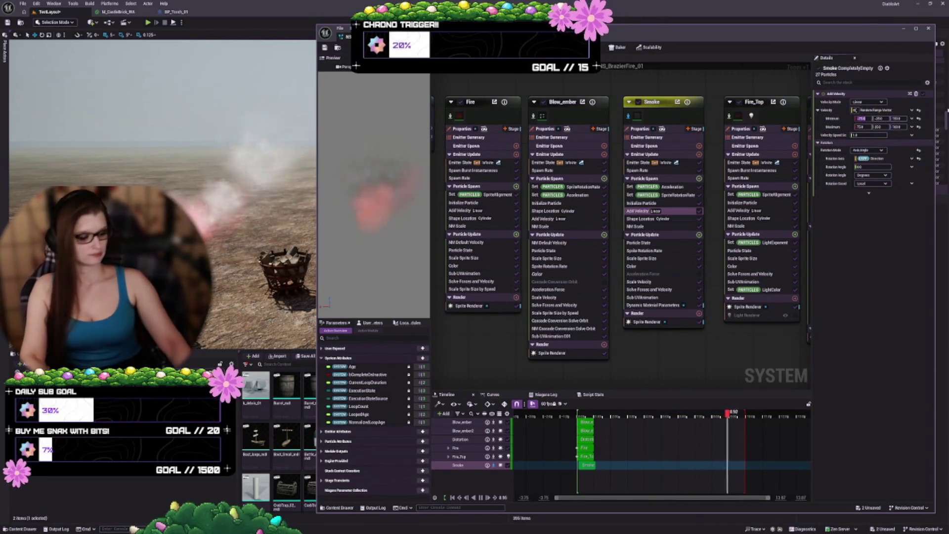
pyautogui.press('Tab')
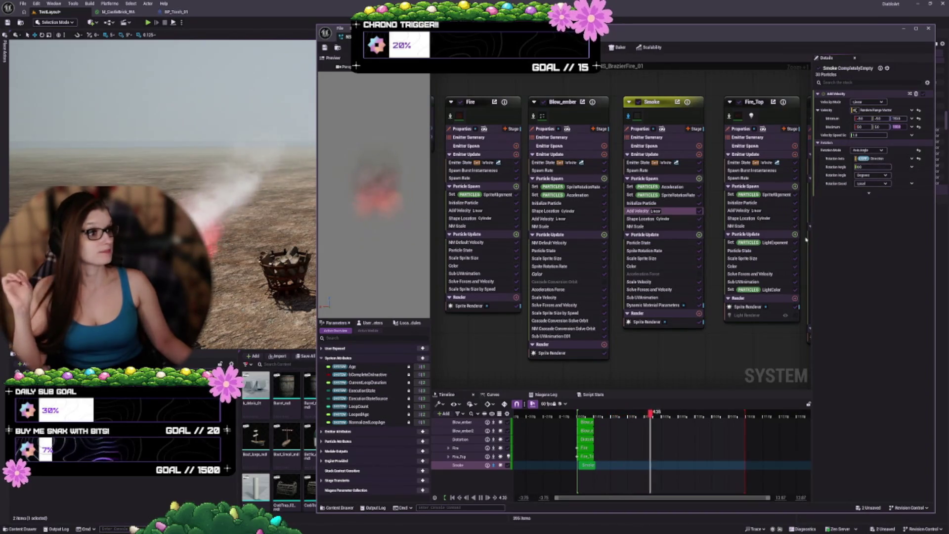
pyautogui.click(642, 218)
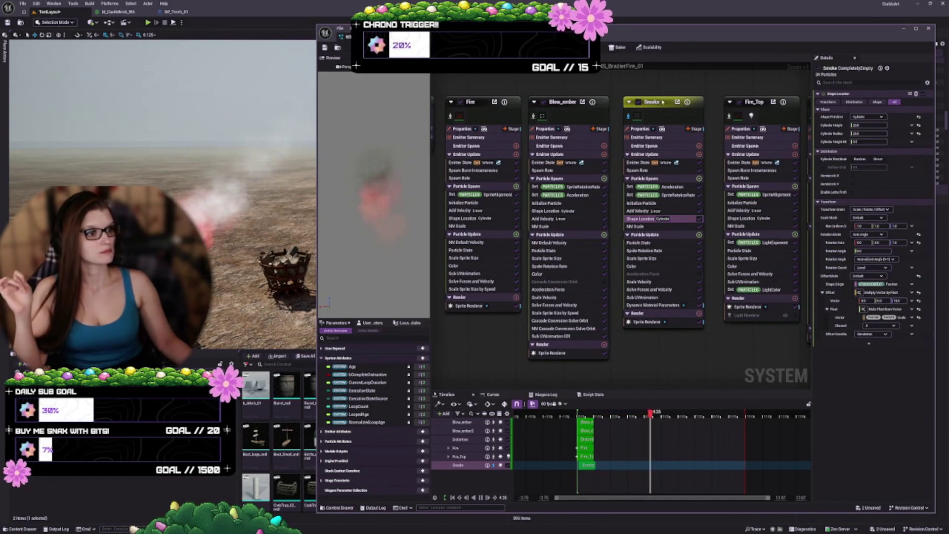
# - Review Smoke's Sprite Rotation Rate, Scale Sprite Size, Scale Velocity and Dynamic Material Parameters settings
pyautogui.click(662, 181)
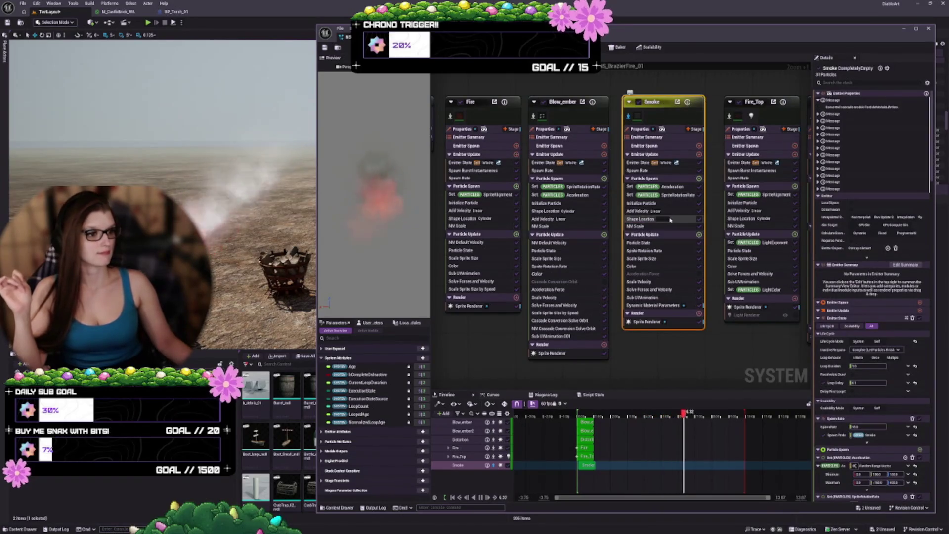
pyautogui.click(675, 252)
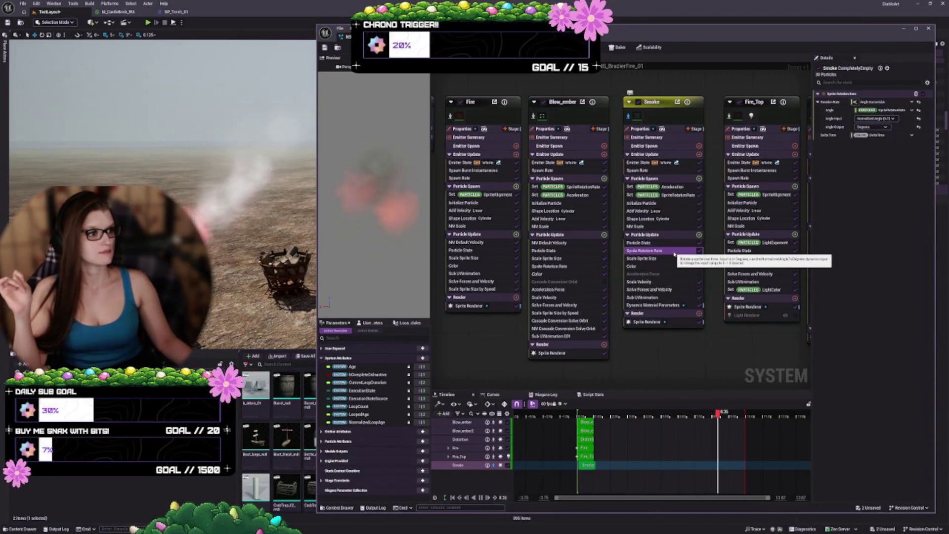
pyautogui.click(664, 259)
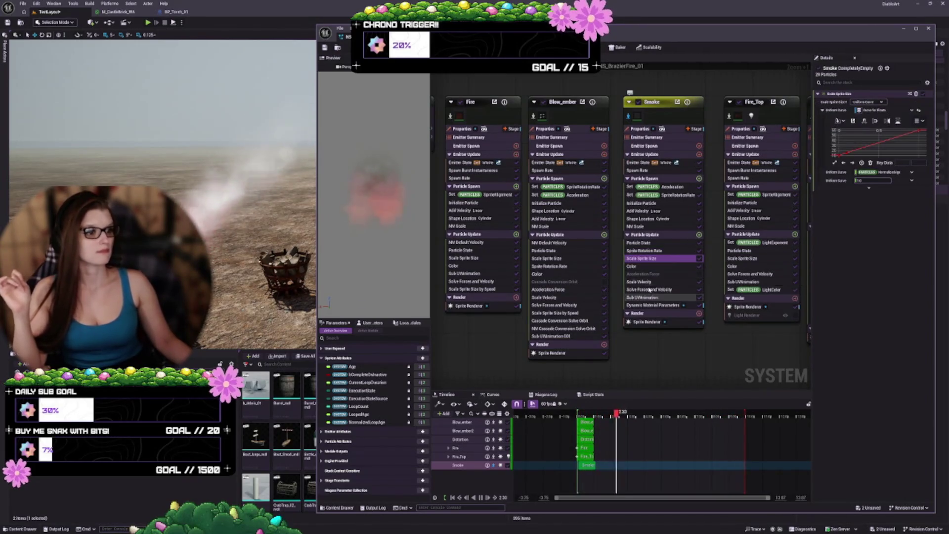
pyautogui.click(648, 282)
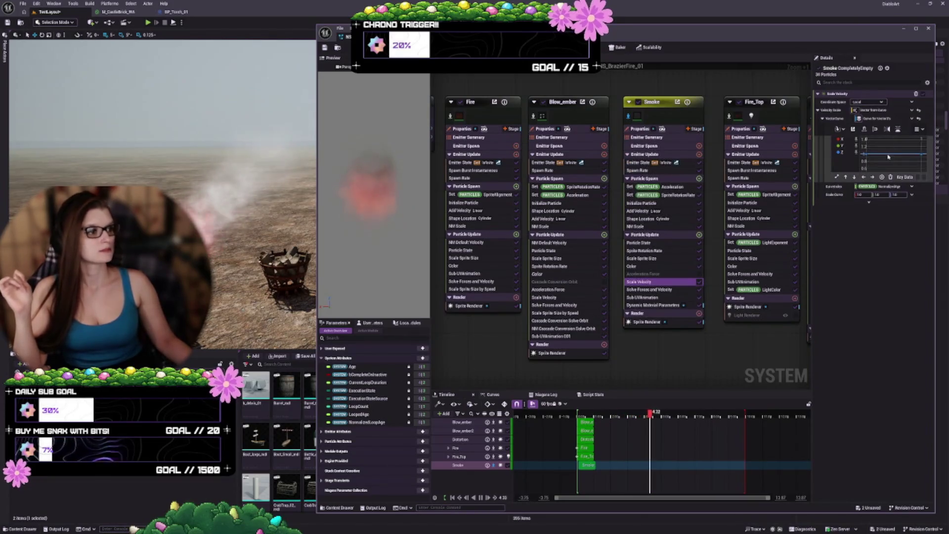
pyautogui.scroll(-2, 897, 158)
pyautogui.scroll(3, 899, 163)
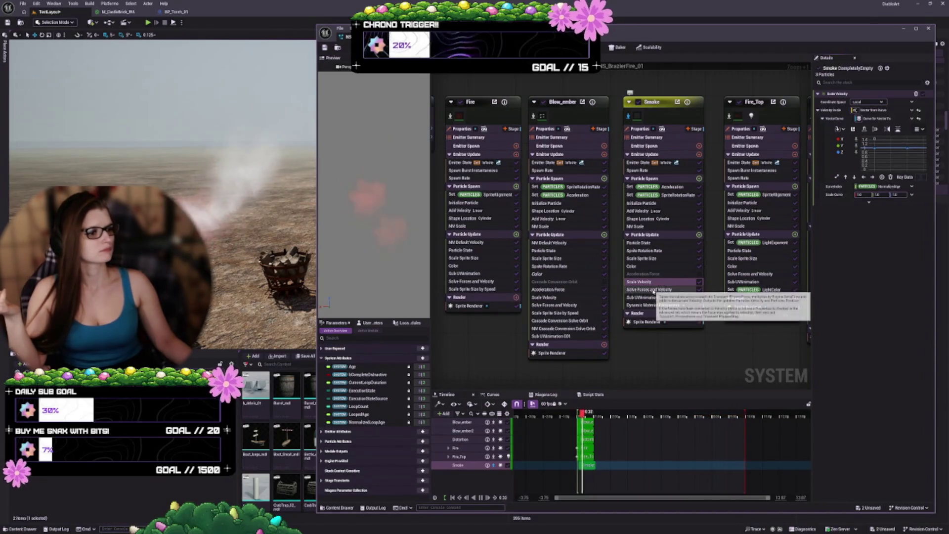
pyautogui.click(652, 305)
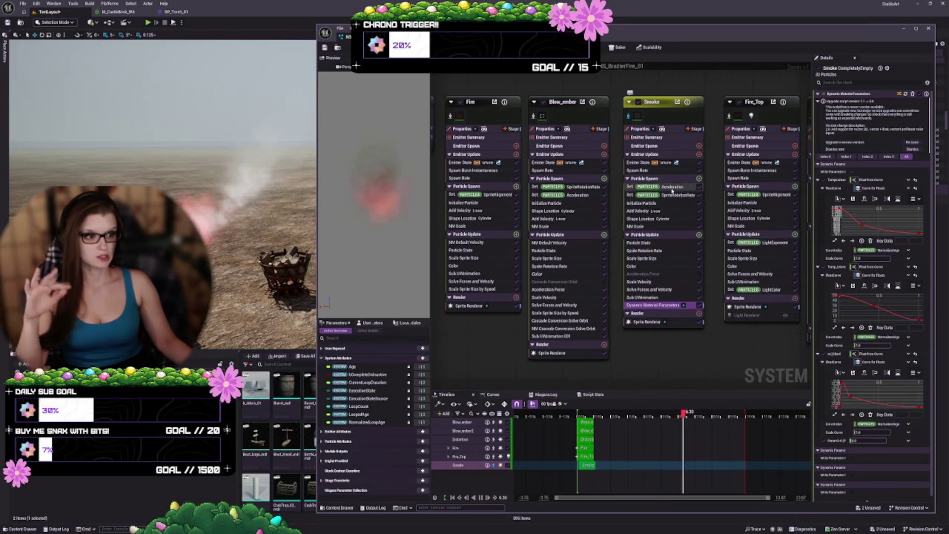
# - Inspect Smoke's Spawn Rate, Sprite Rotation Rate, Initialize Particle and Add Velocity modules in turn
pyautogui.click(660, 170)
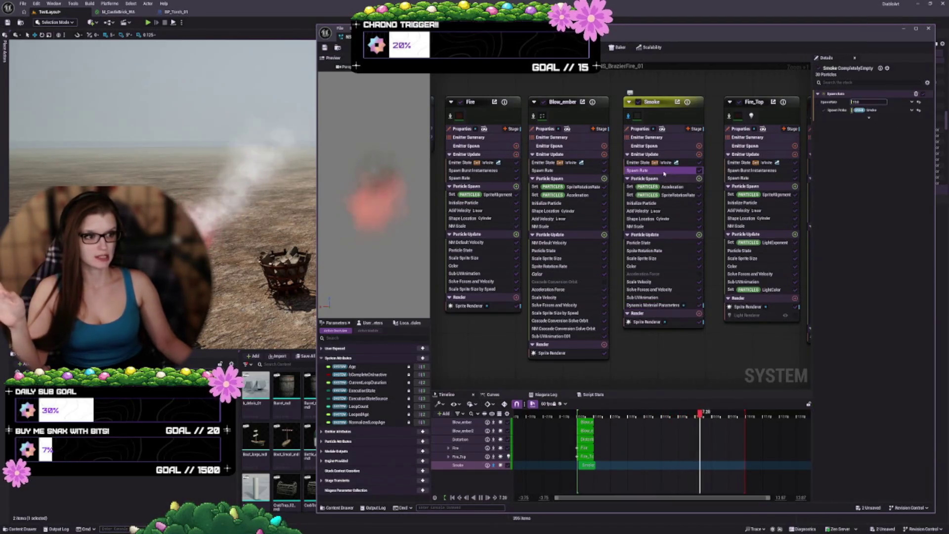
pyautogui.click(674, 195)
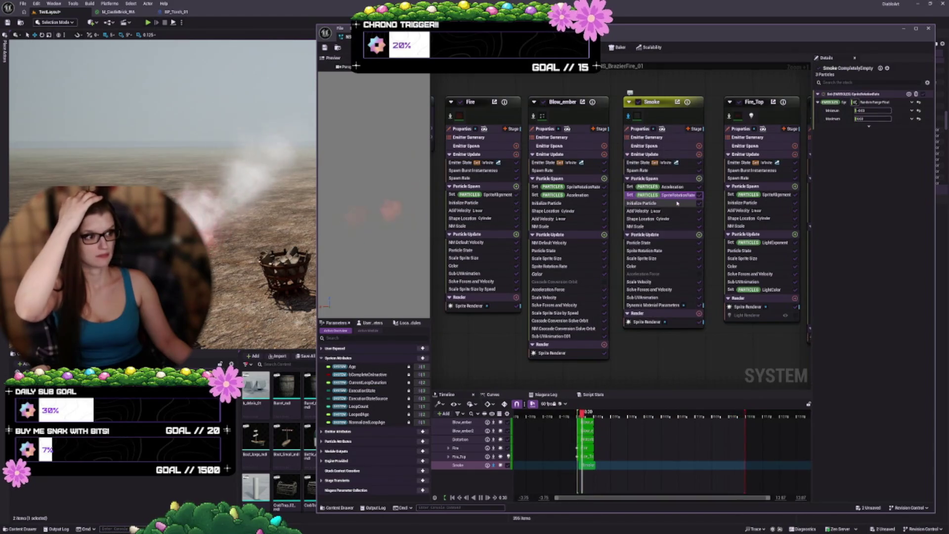
pyautogui.click(673, 203)
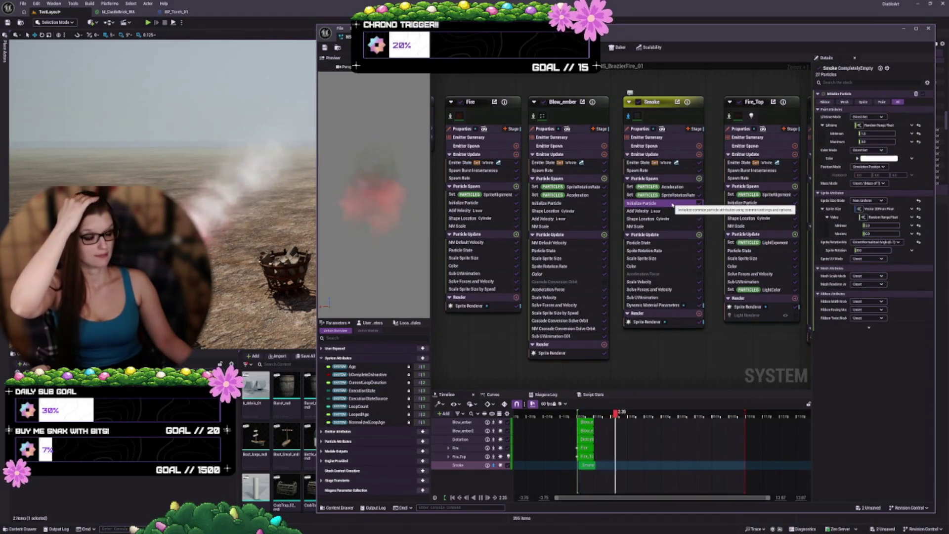
pyautogui.moveTo(672, 204); pyautogui.dragTo(671, 210)
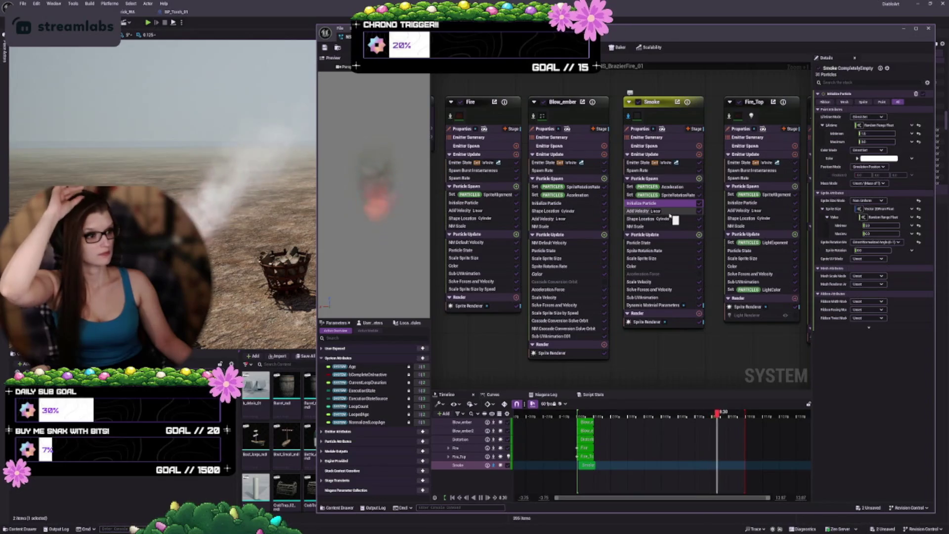
pyautogui.click(668, 212)
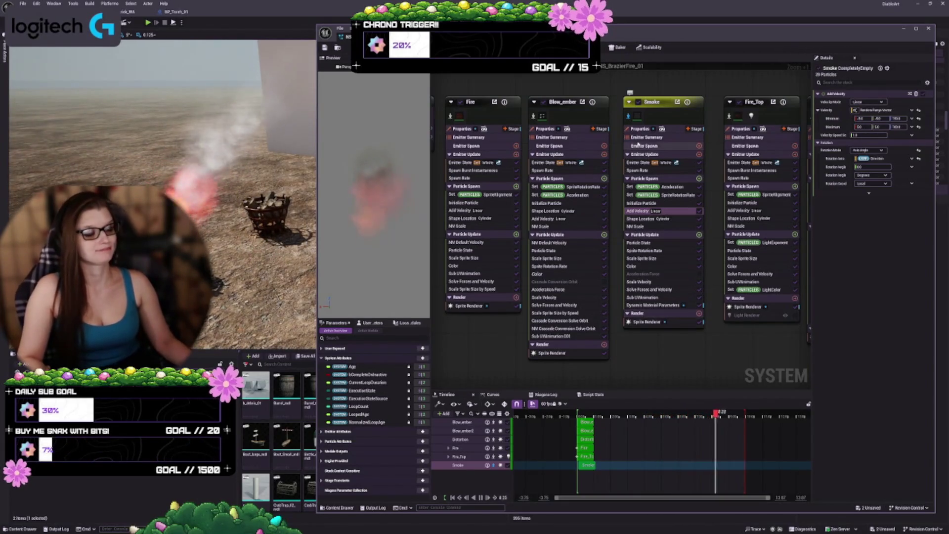
# - Un-isolate and disable the brazier's Smoke emitter, then select NS_TorchFire_01's Smoke emitter
pyautogui.click(628, 116)
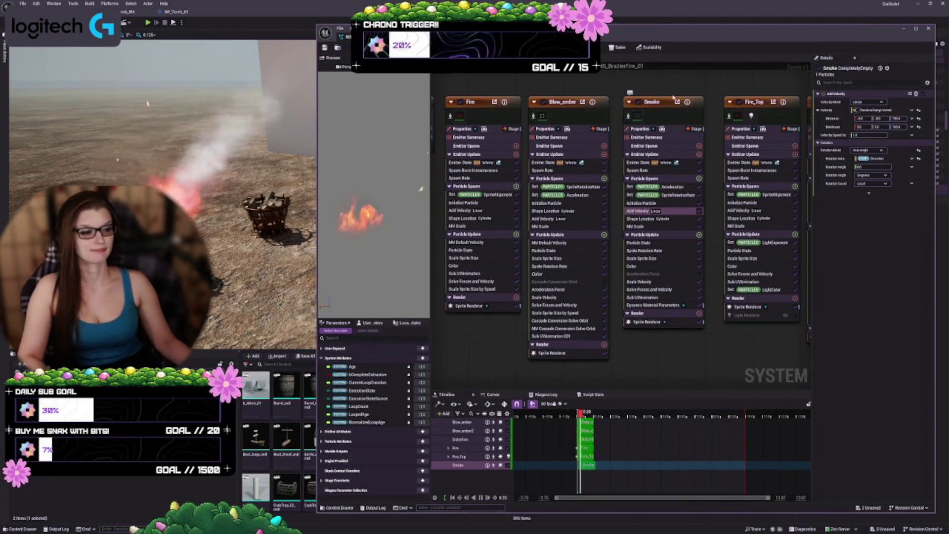
pyautogui.click(639, 102)
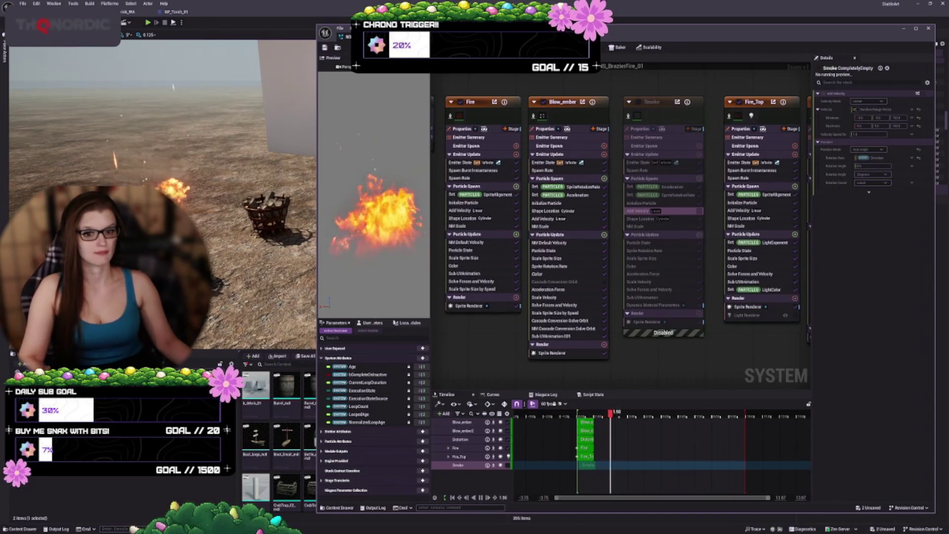
pyautogui.scroll(-2, 691, 287)
pyautogui.moveTo(691, 288); pyautogui.dragTo(643, 291)
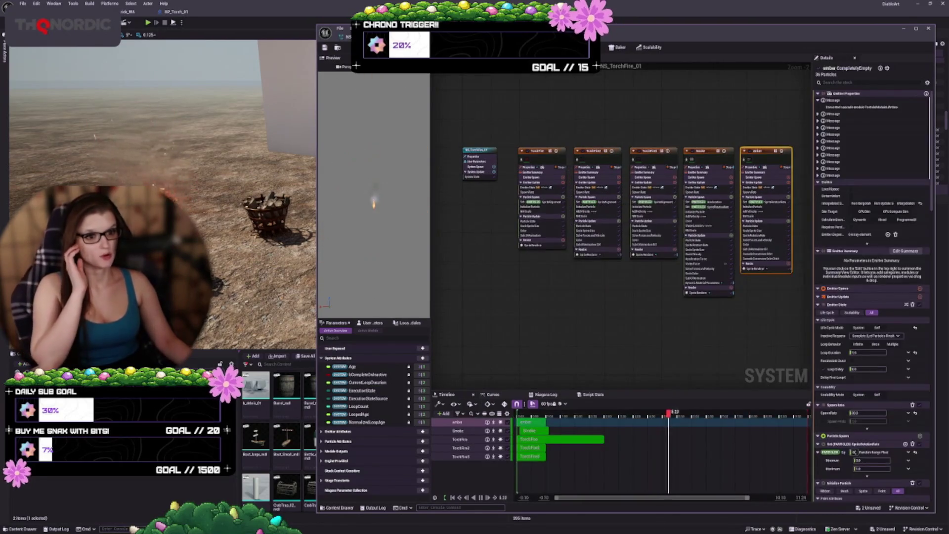
pyautogui.click(708, 151)
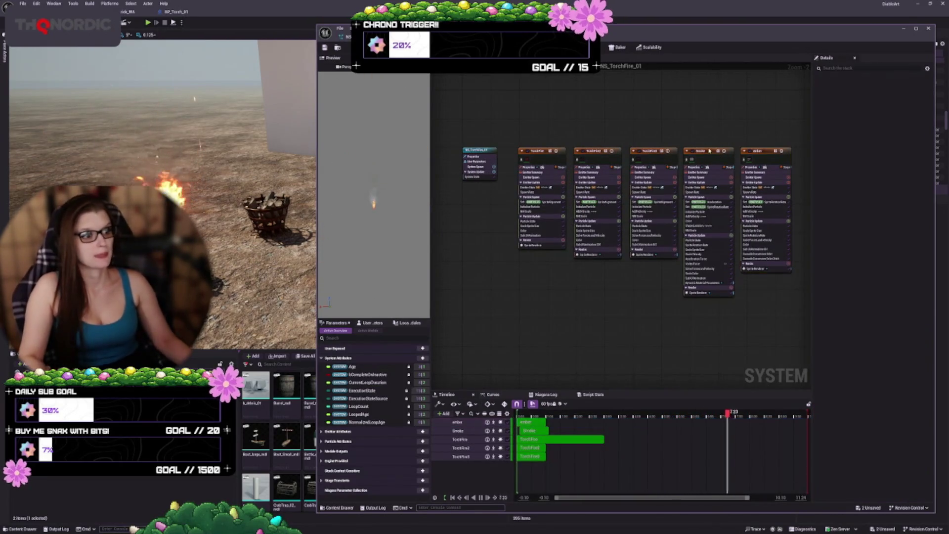
pyautogui.click(709, 158)
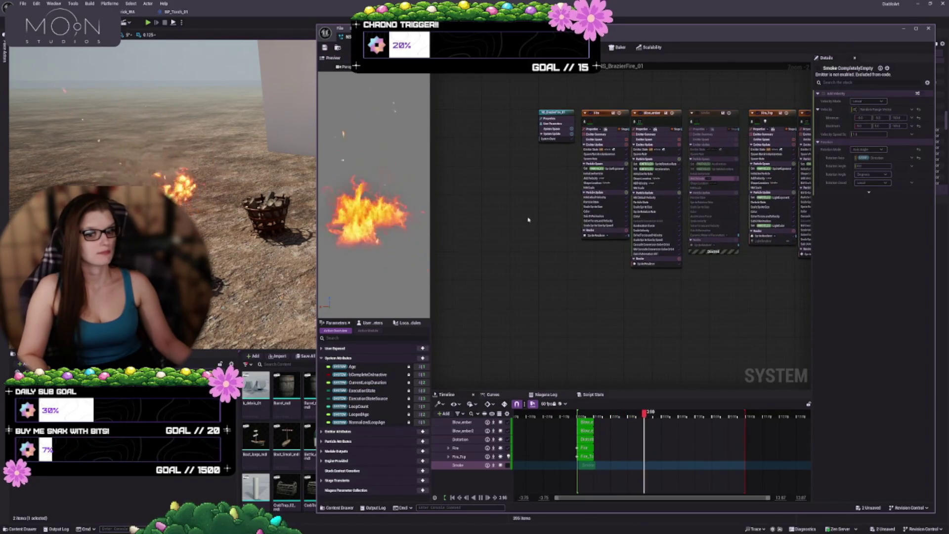
# - Paste the torch smoke, delete the old Smoke node, and place the copy named Smoke beside Blow_ember
pyautogui.hotkey('ctrl', 'd')
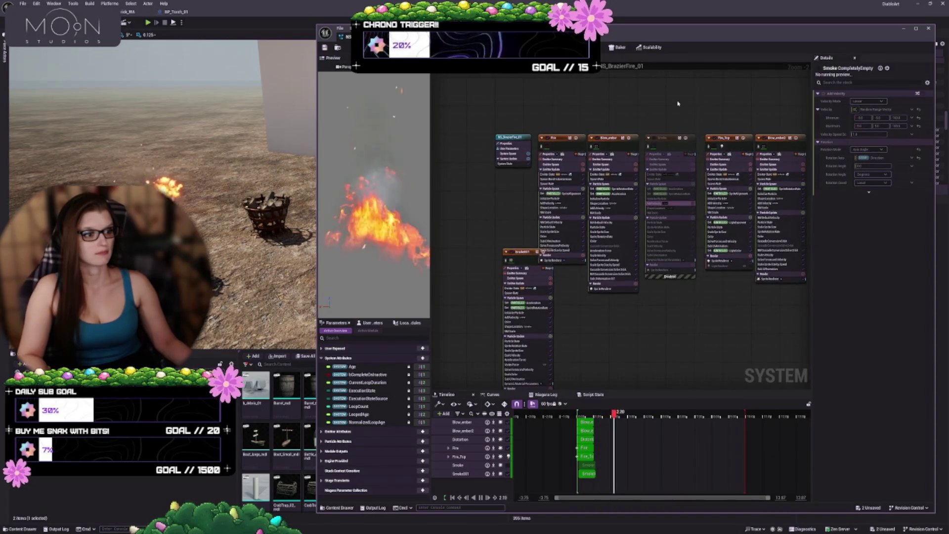
pyautogui.click(669, 170)
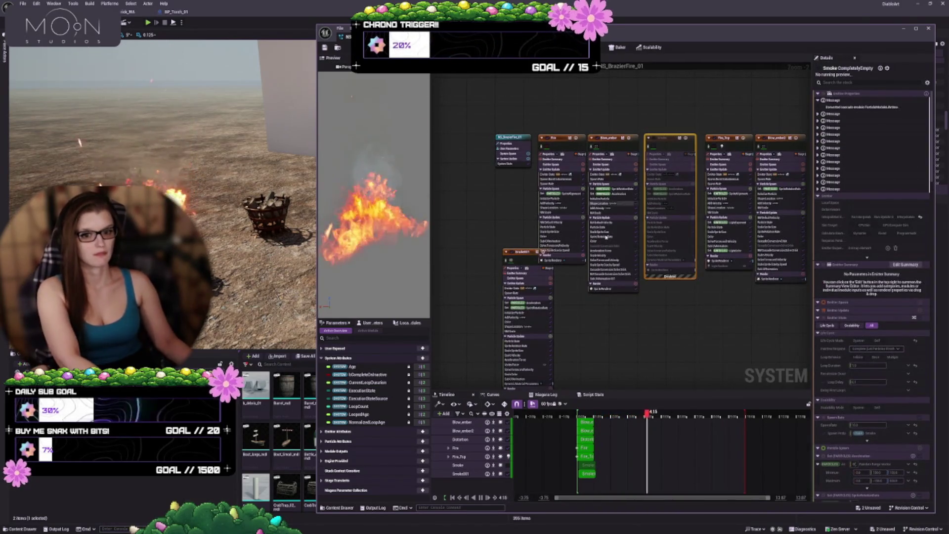
pyautogui.press('Delete')
pyautogui.click(524, 254)
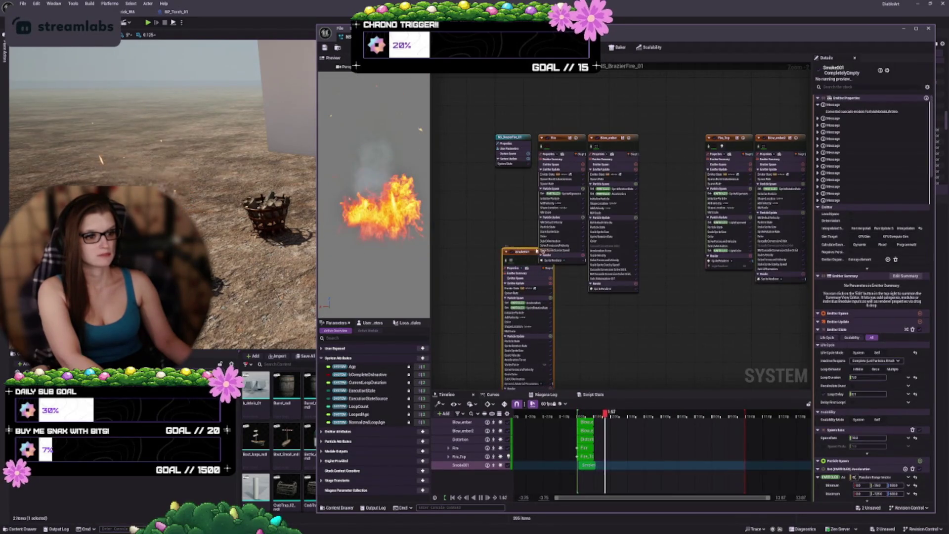
pyautogui.moveTo(522, 254)
pyautogui.mouseDown()
pyautogui.moveTo(665, 168)
pyautogui.moveTo(672, 145)
pyautogui.moveTo(664, 140)
pyautogui.mouseUp()
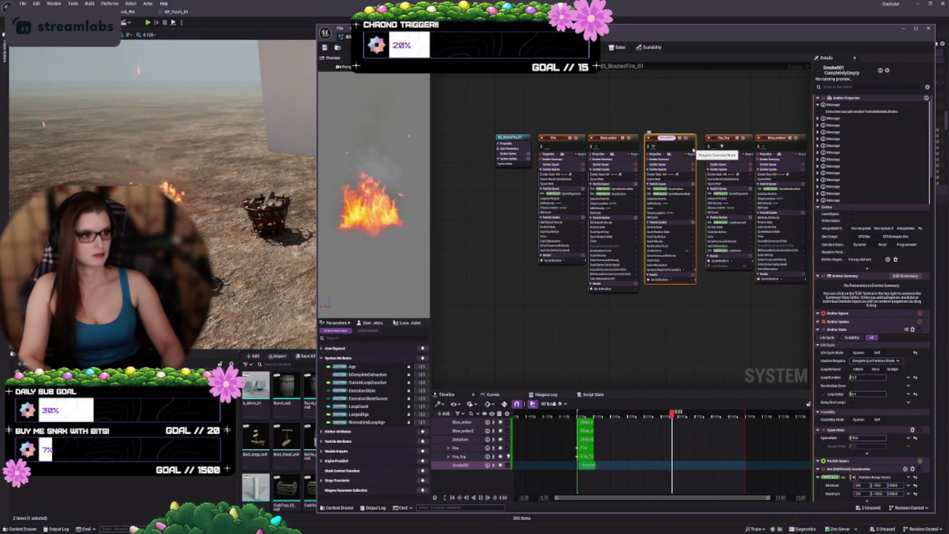
pyautogui.press('Return')
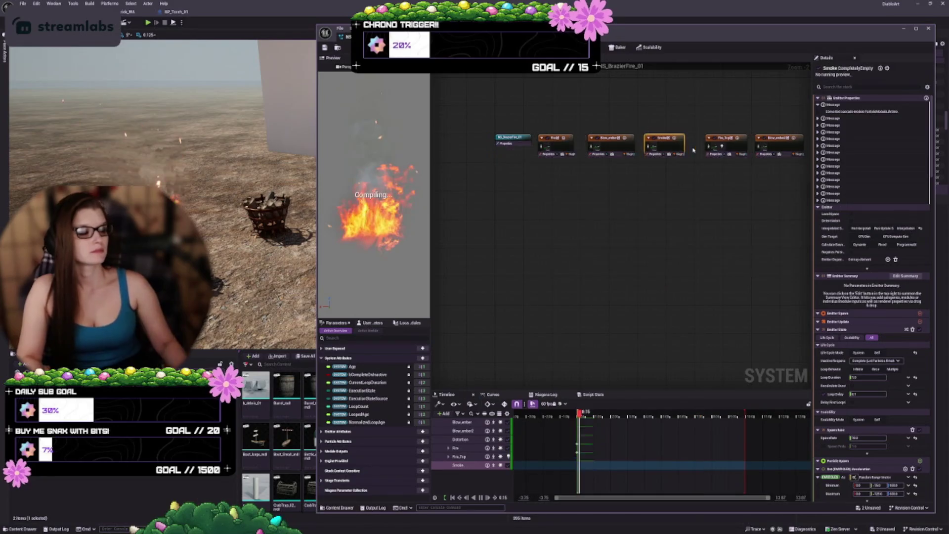
pyautogui.scroll(2, 676, 178)
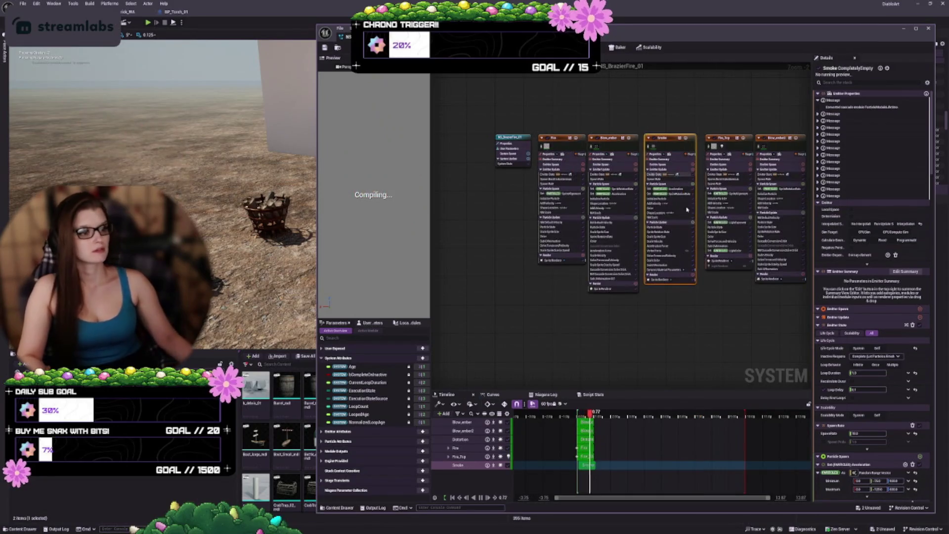
# - Isolate the new Smoke emitter, edit its SpawnRate value, and review its Acceleration range
pyautogui.click(676, 181)
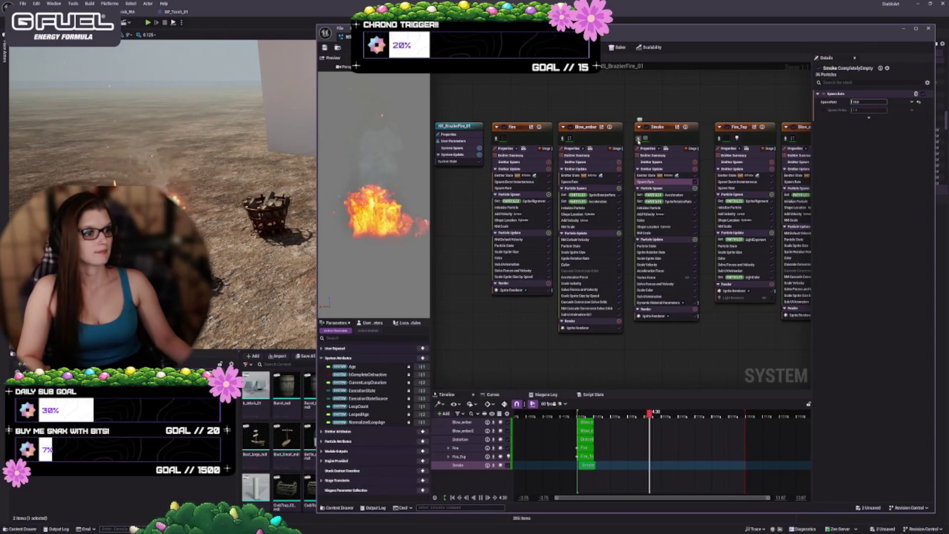
pyautogui.click(637, 140)
pyautogui.scroll(4, 704, 252)
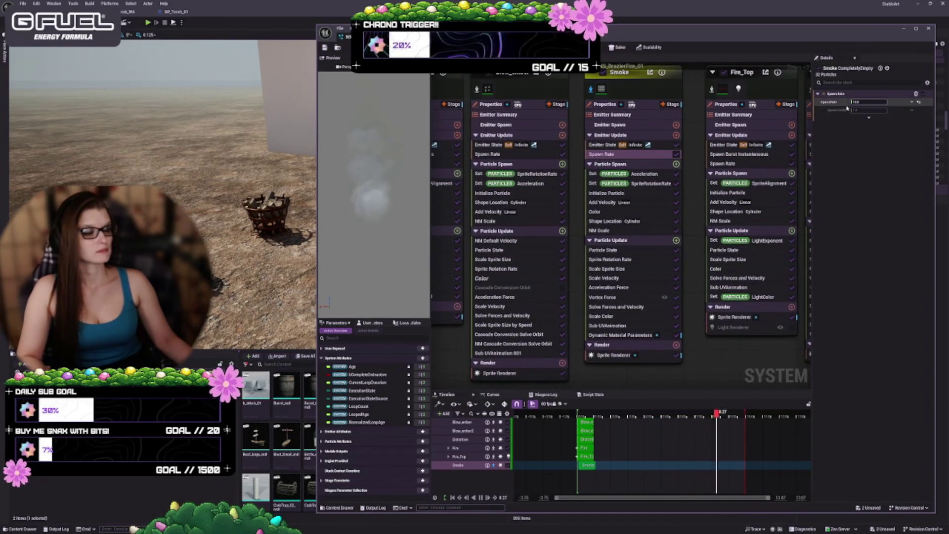
pyautogui.click(866, 102)
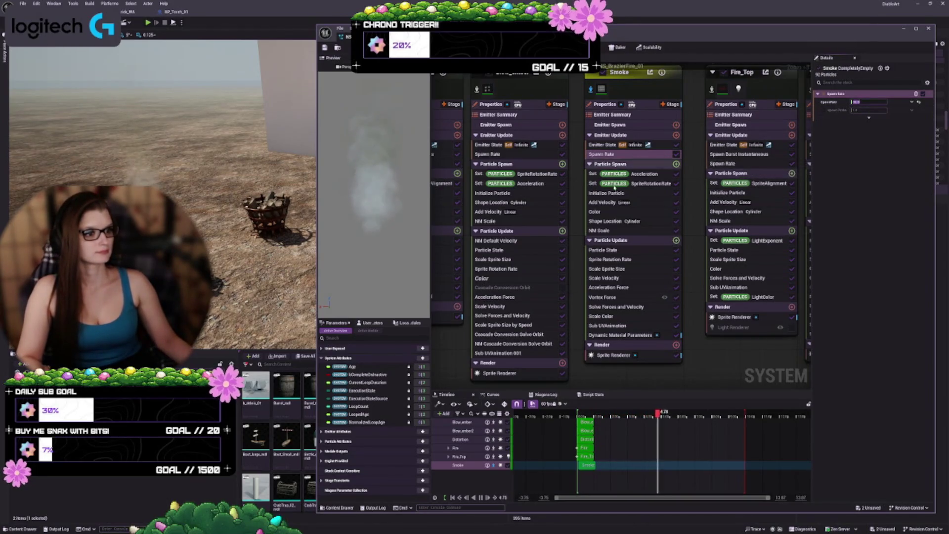
pyautogui.click(635, 173)
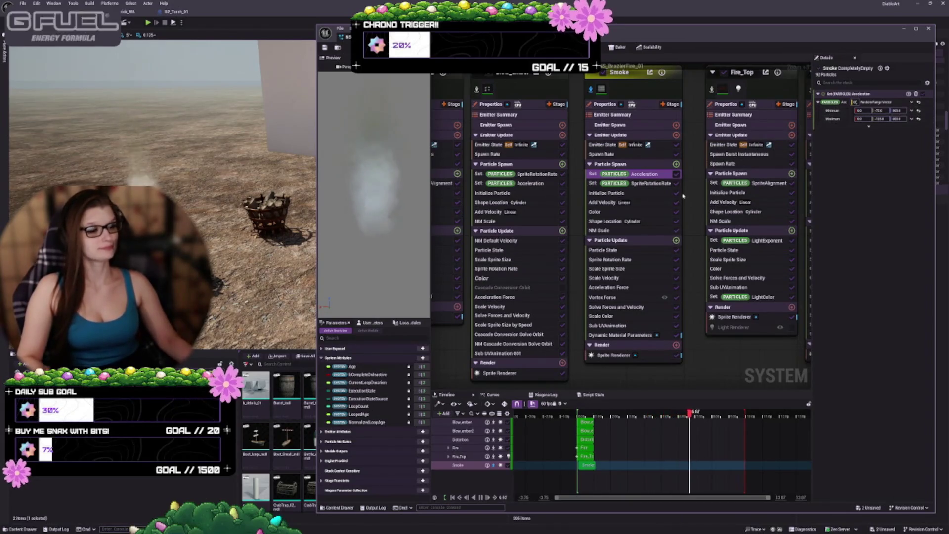
# - Edit the Smoke particles' minimum lifetime in Initialize Particle, comparing against the full fire
pyautogui.click(644, 185)
pyautogui.click(639, 196)
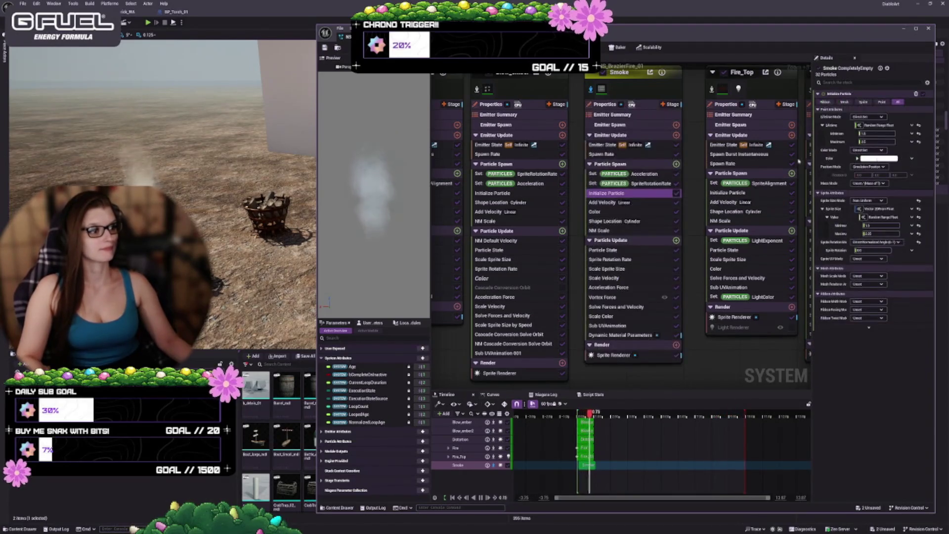
pyautogui.click(878, 134)
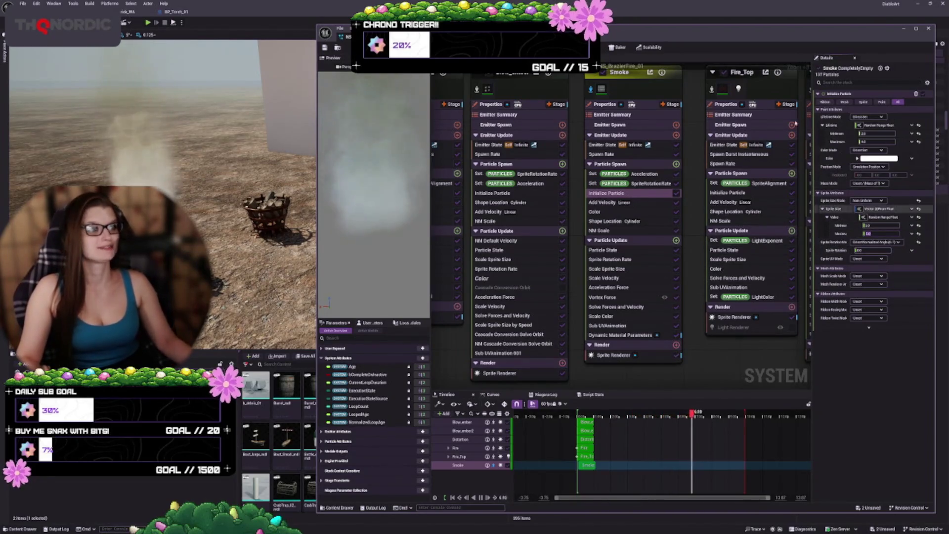
pyautogui.click(589, 90)
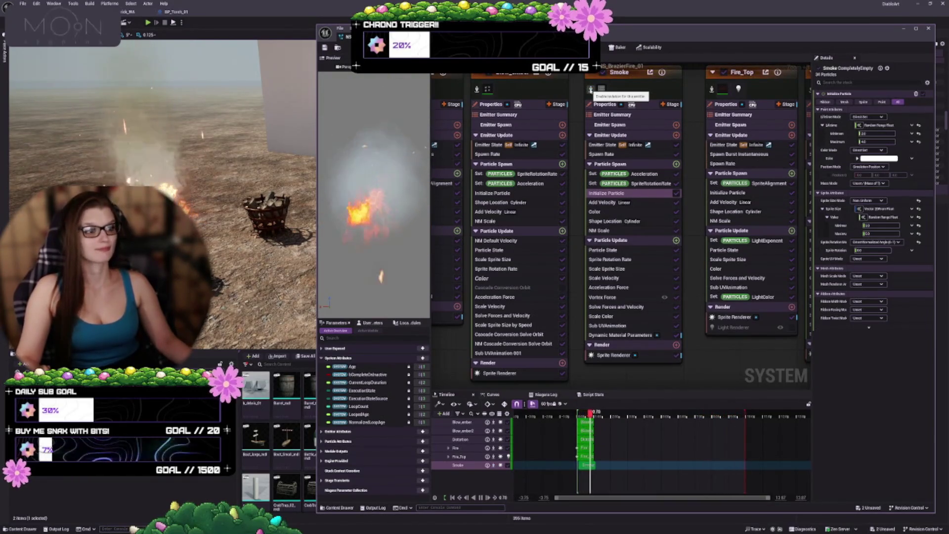
pyautogui.click(589, 90)
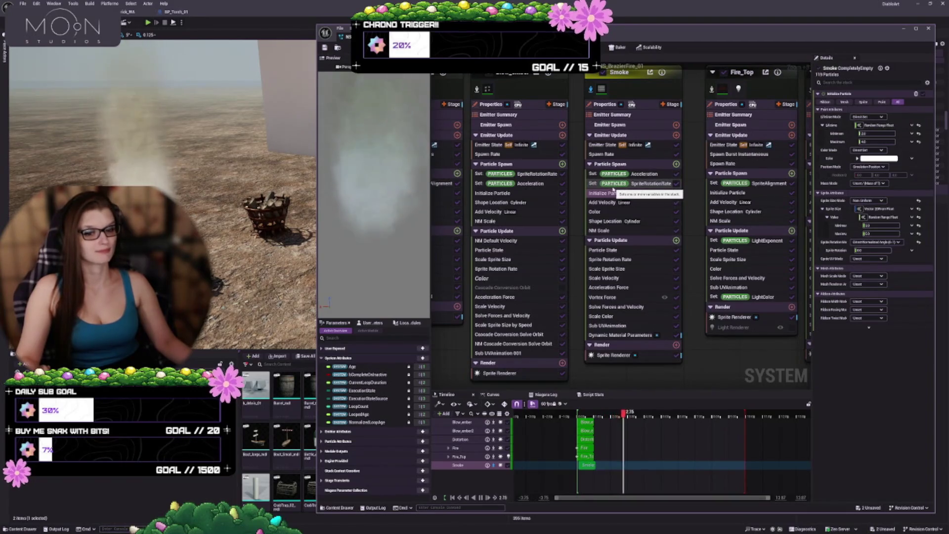
pyautogui.click(612, 193)
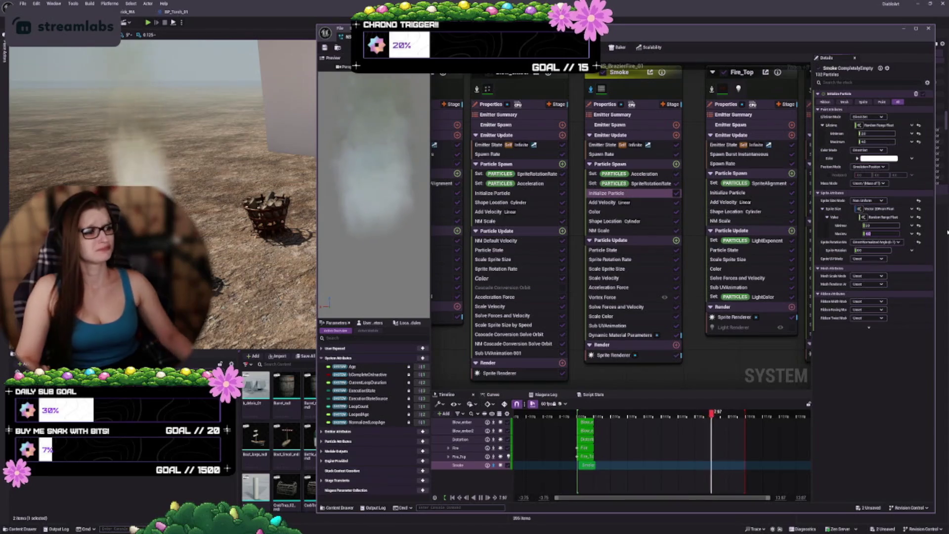
# - Adjust a key on the Smoke Color module's fade curve
pyautogui.click(649, 203)
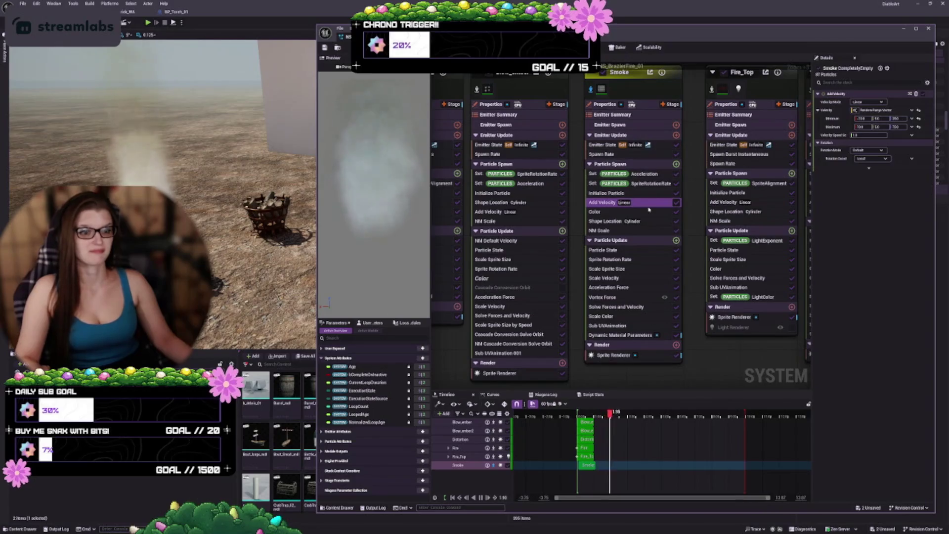
pyautogui.click(621, 211)
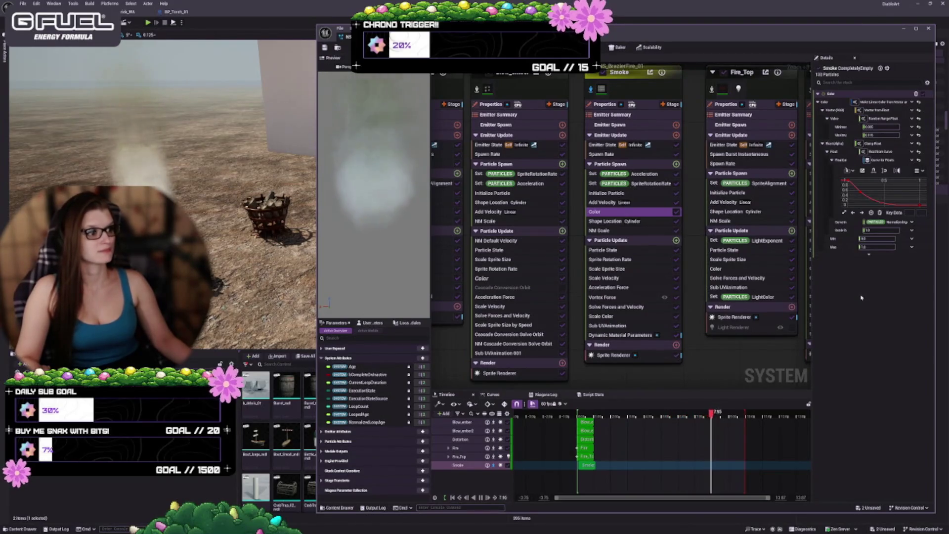
pyautogui.click(856, 197)
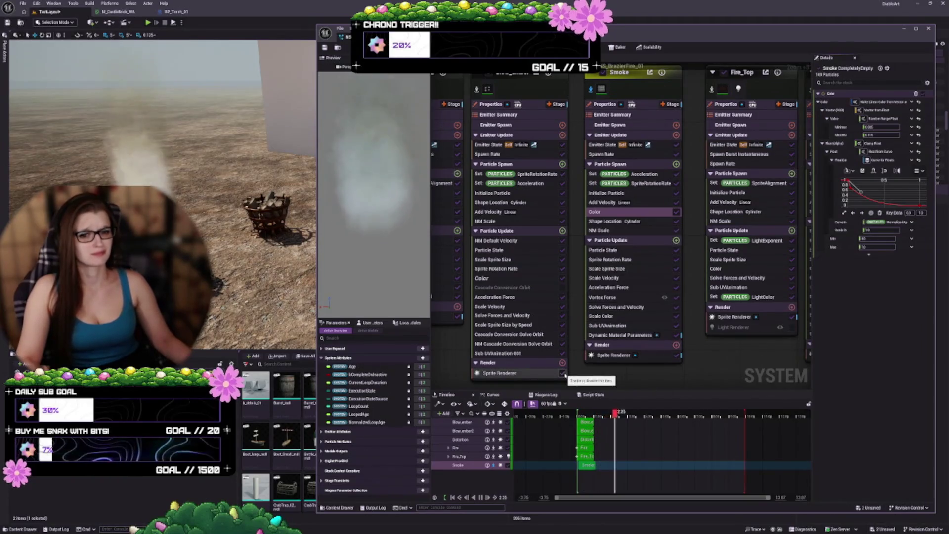
# - Set a wider Cylinder Radius in the Smoke emitter's Shape Location
pyautogui.click(635, 222)
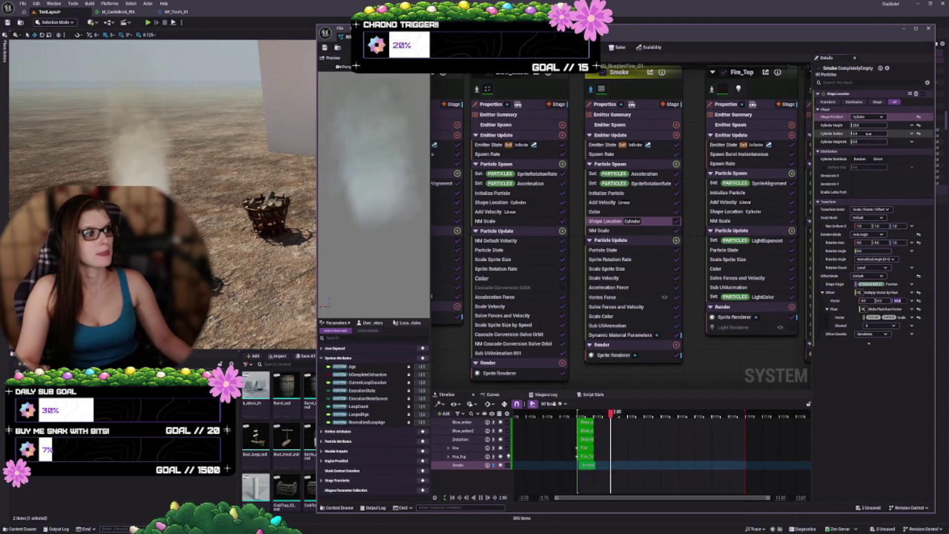
pyautogui.press('Return')
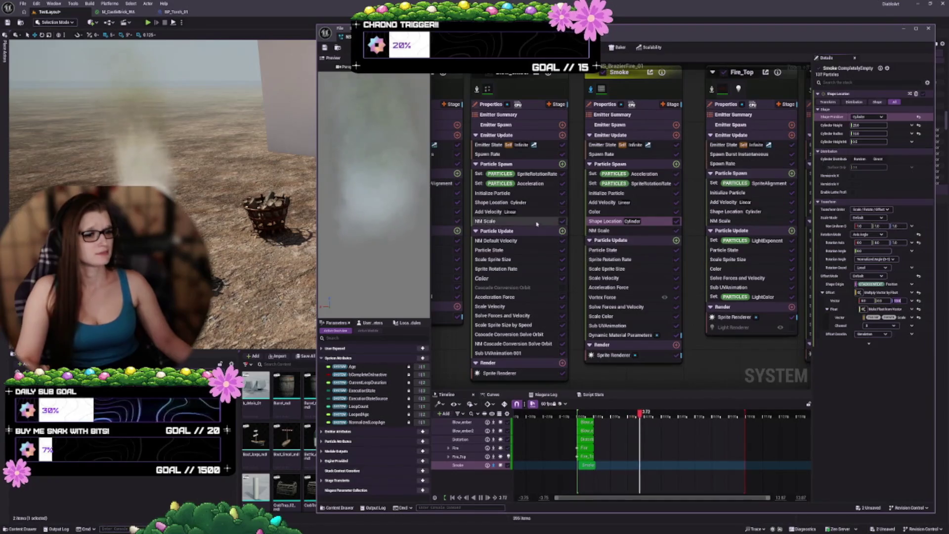
pyautogui.click(623, 259)
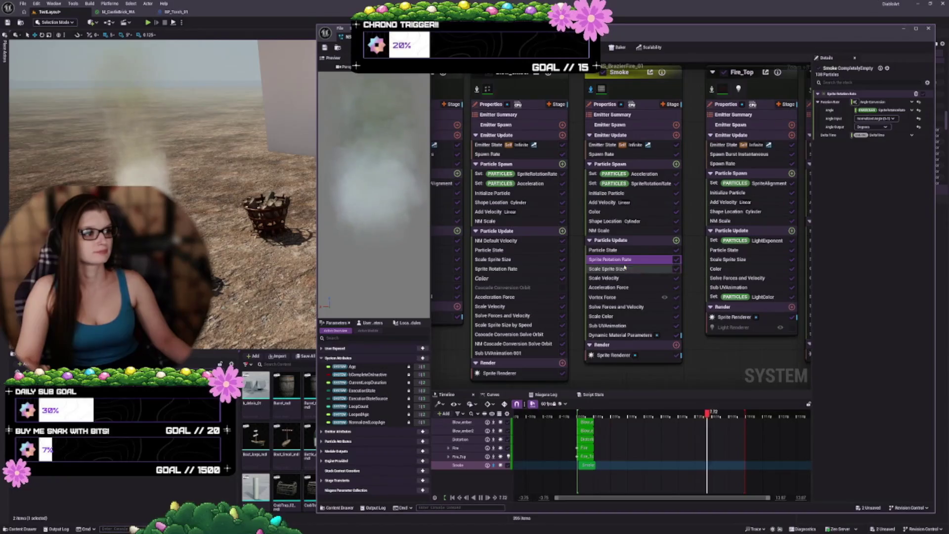
# - Review the Smoke sprite size curve and select one of its keys
pyautogui.click(607, 268)
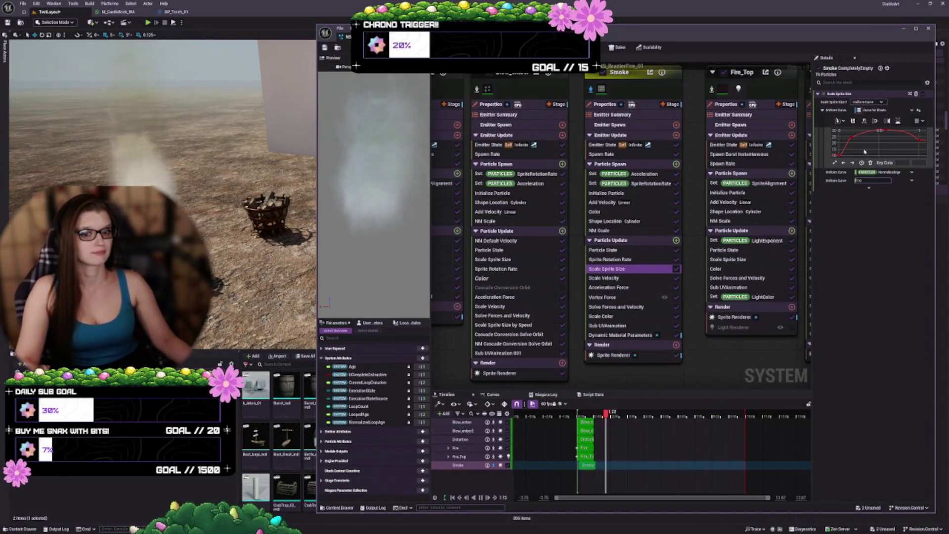
pyautogui.moveTo(198, 223)
pyautogui.mouseDown()
pyautogui.moveTo(138, 223)
pyautogui.moveTo(104, 200)
pyautogui.mouseUp()
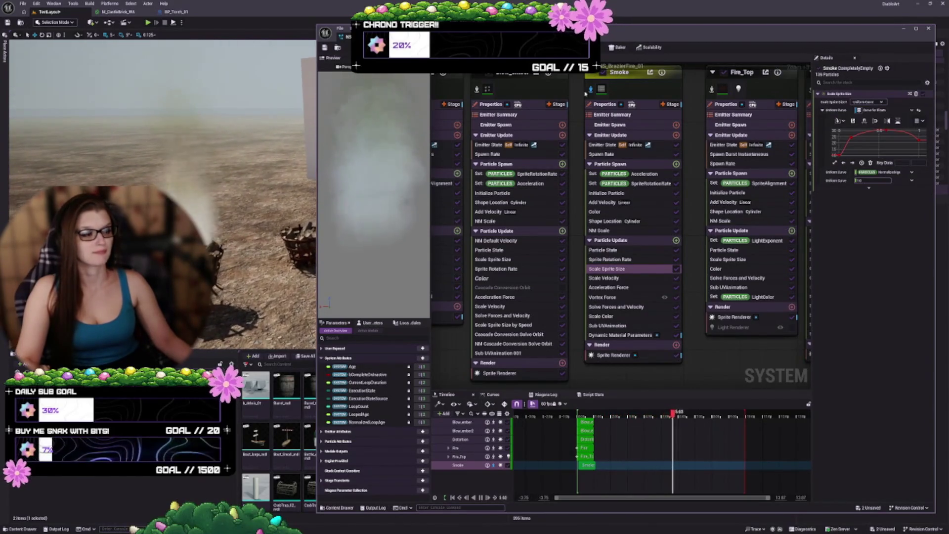
pyautogui.moveTo(920, 142)
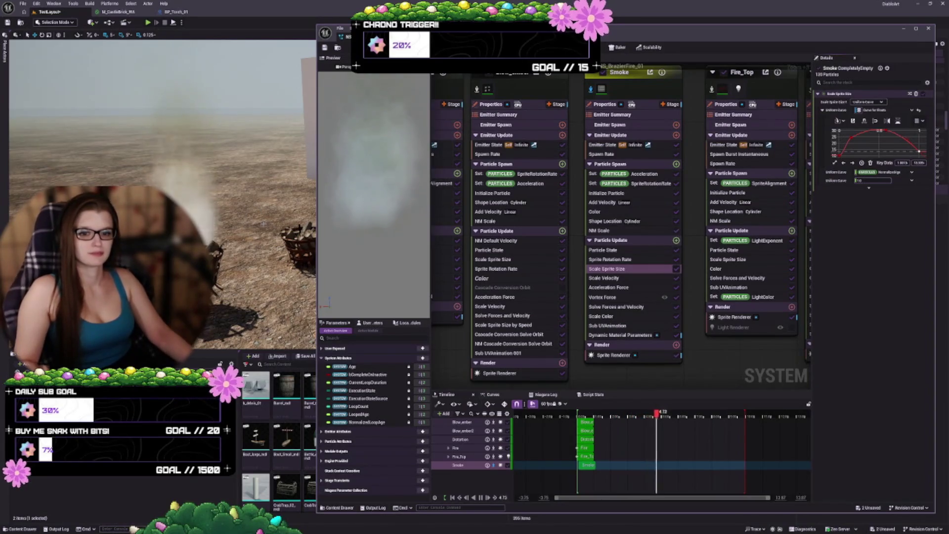
pyautogui.click(851, 139)
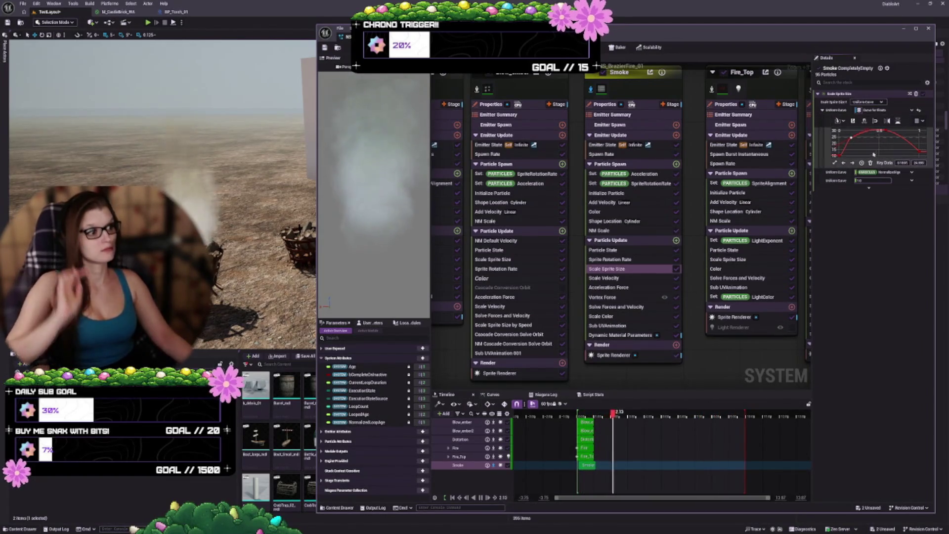
# - Set the Smoke emitter's Vortex Force Amount to 200
pyautogui.click(616, 279)
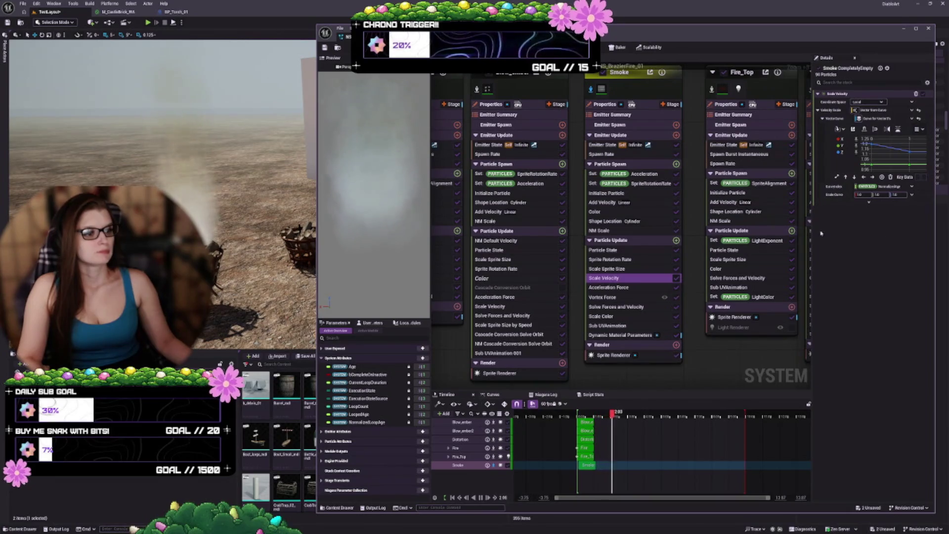
pyautogui.click(645, 286)
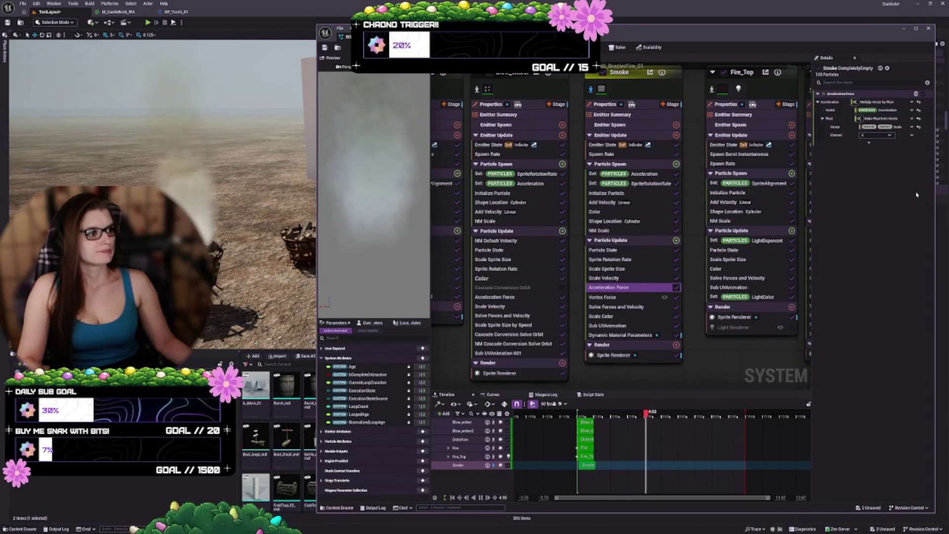
pyautogui.click(623, 297)
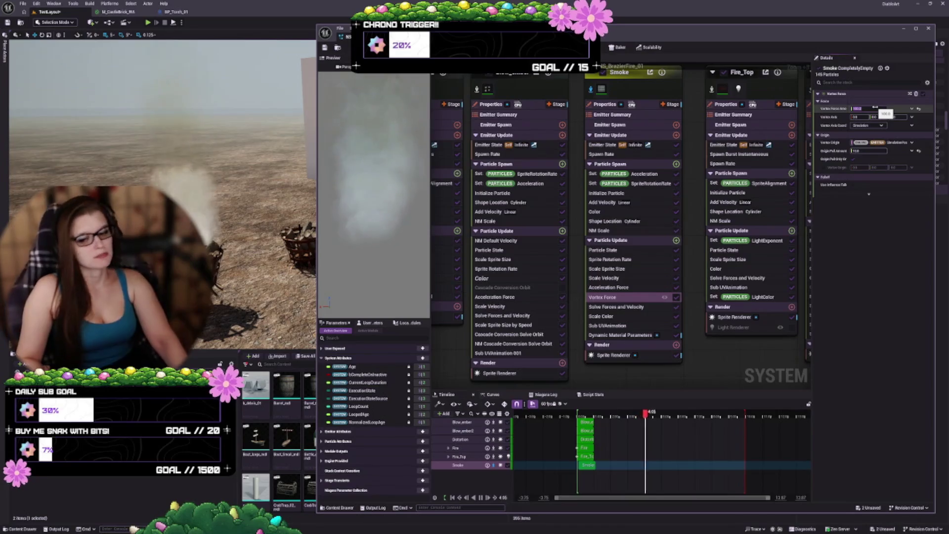
pyautogui.write('200')
pyautogui.press('Return')
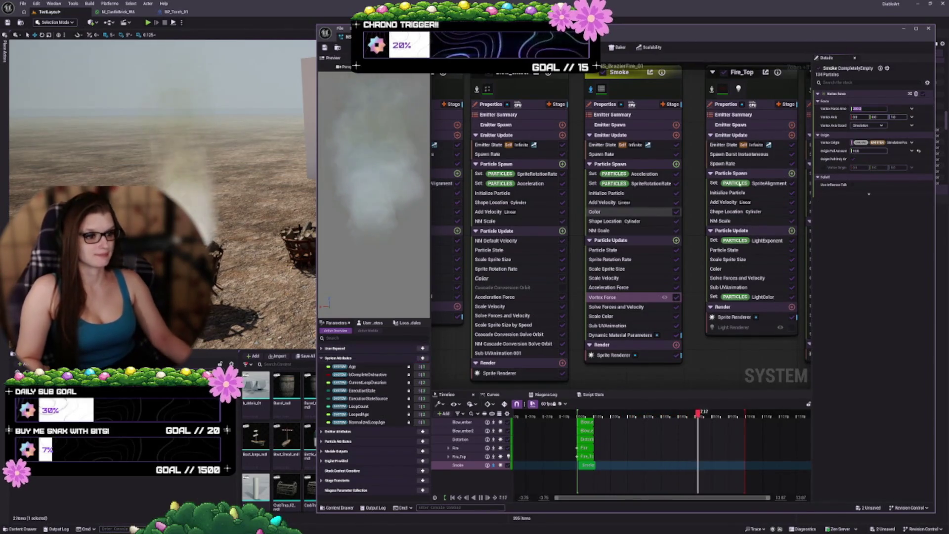
pyautogui.click(601, 316)
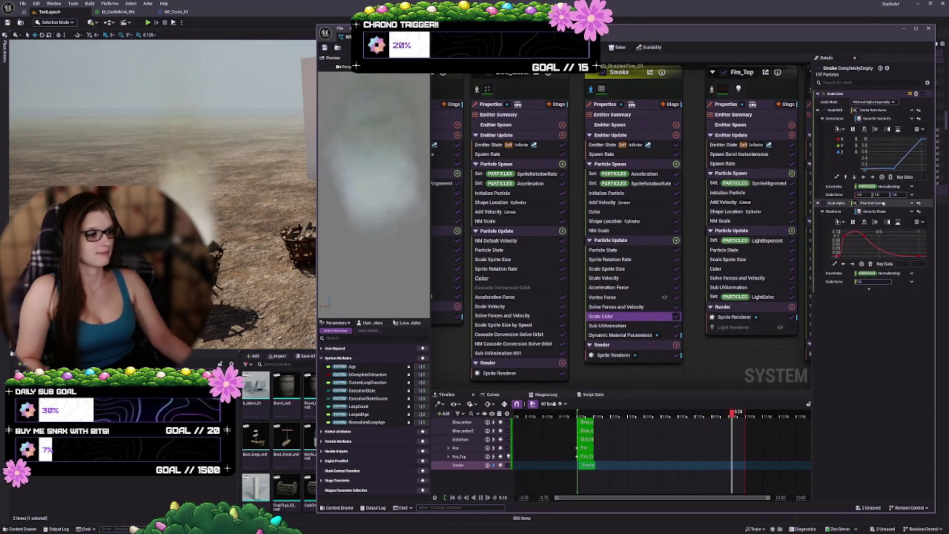
# - Drag the Scale Alpha peak key earlier and lower a key to soften the smoke fade
pyautogui.scroll(-4, 886, 148)
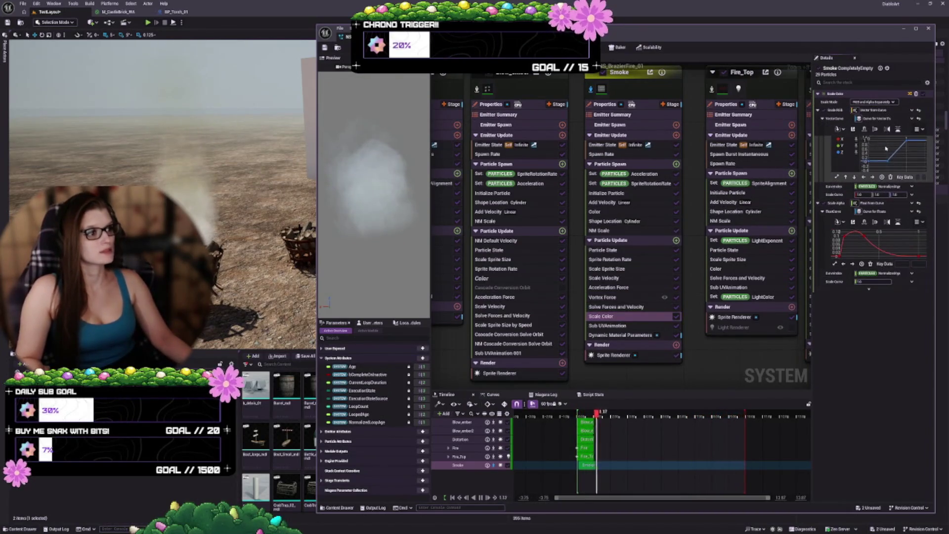
pyautogui.scroll(-4, 887, 151)
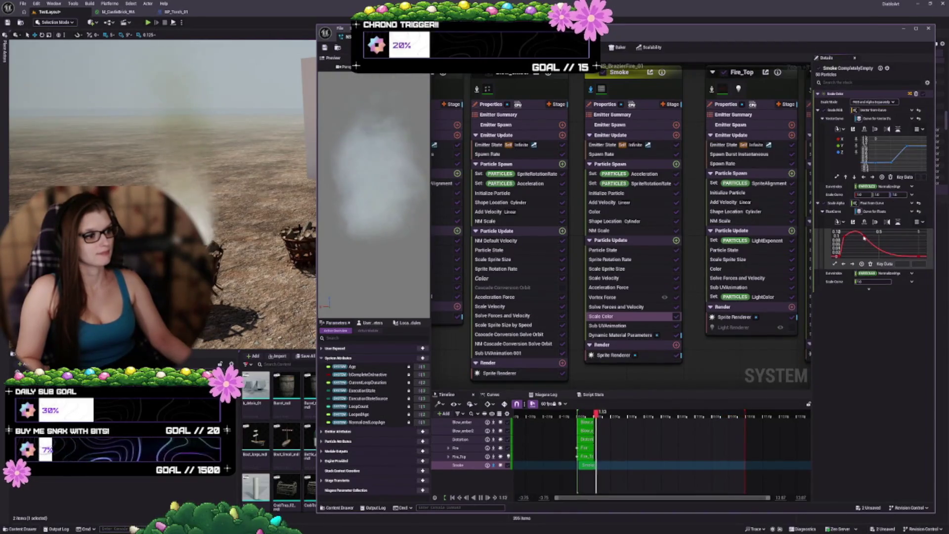
pyautogui.moveTo(864, 238)
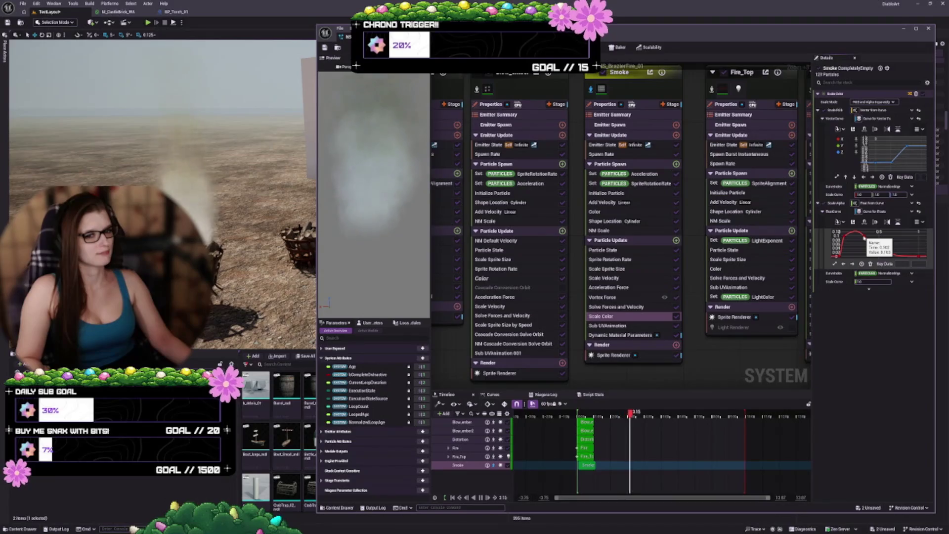
pyautogui.click(864, 237)
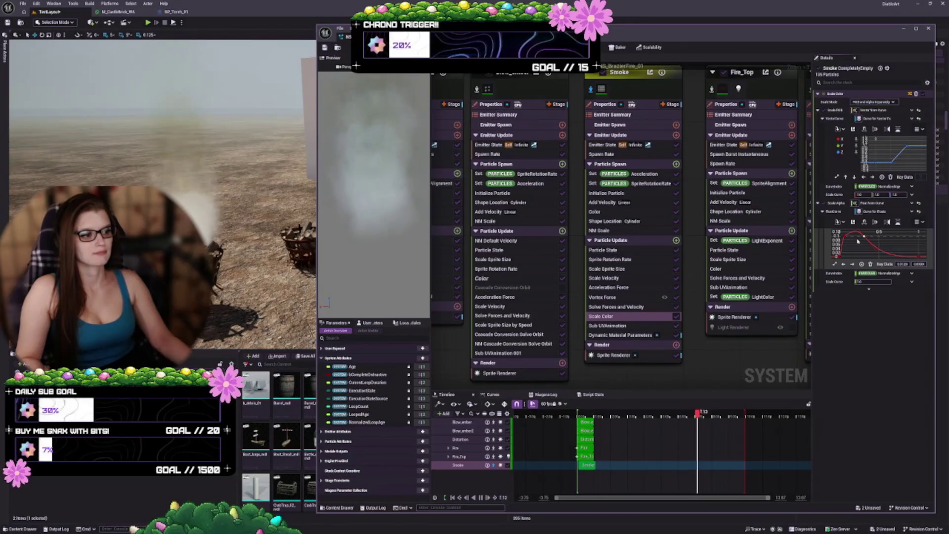
pyautogui.moveTo(864, 237); pyautogui.dragTo(852, 238)
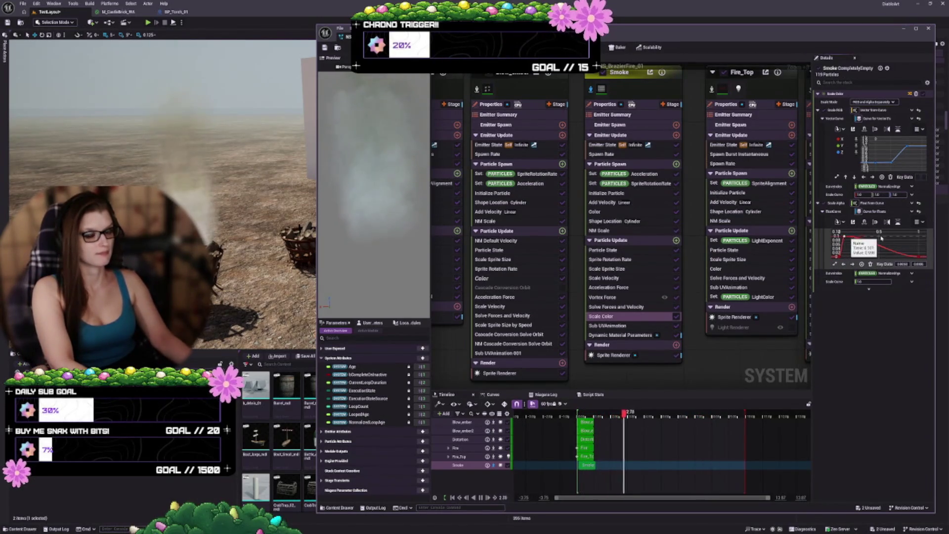
pyautogui.moveTo(862, 238); pyautogui.dragTo(859, 248)
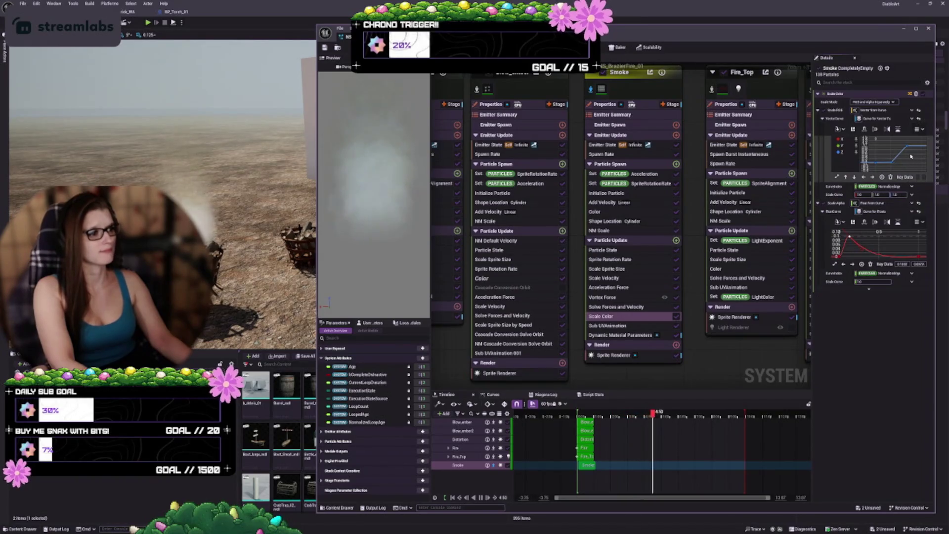
pyautogui.moveTo(909, 146)
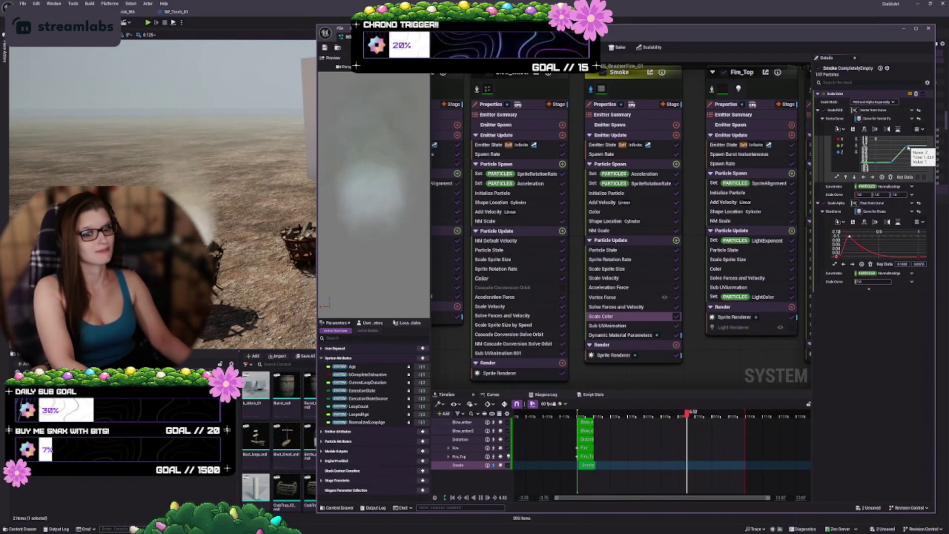
pyautogui.scroll(3, 905, 154)
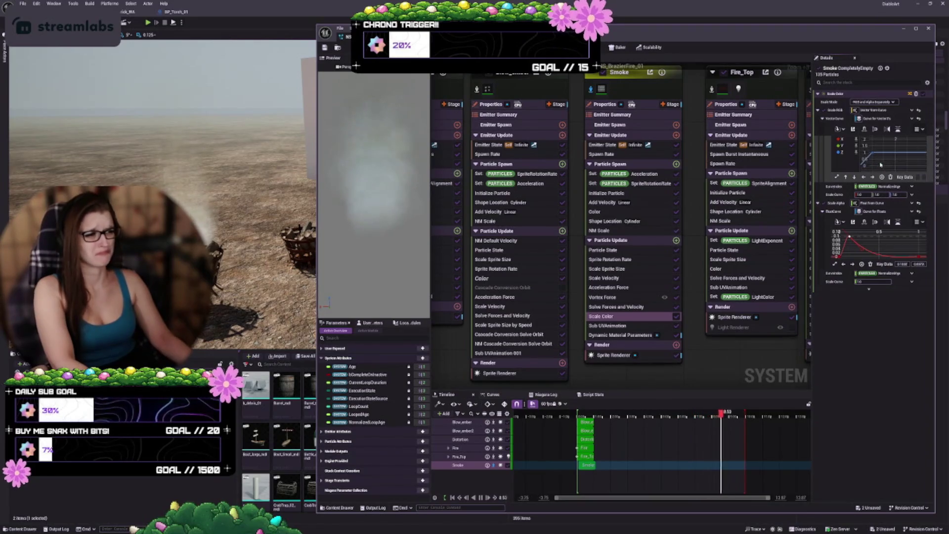
pyautogui.scroll(2, 911, 160)
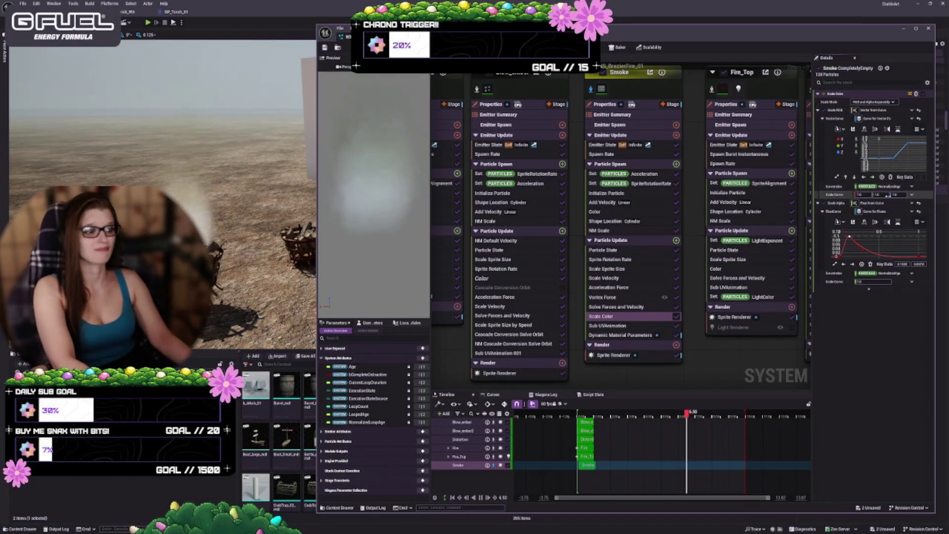
pyautogui.click(621, 334)
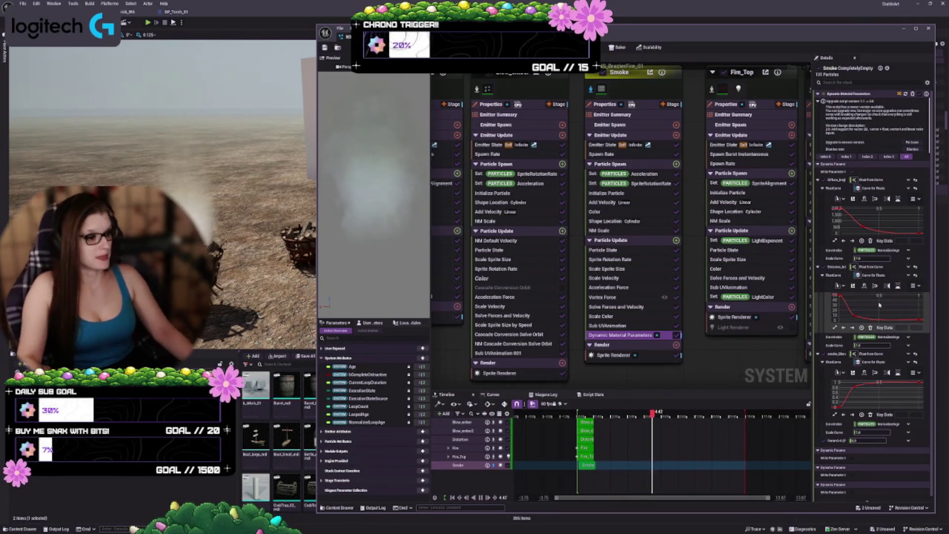
# - Drag the first Dynamic Material Parameters curve key earlier in time
pyautogui.click(849, 316)
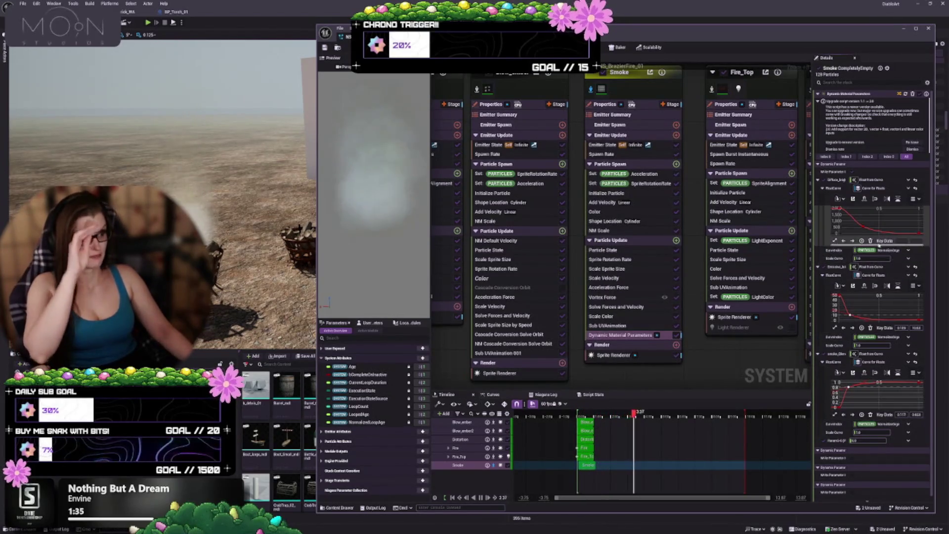
pyautogui.moveTo(864, 227); pyautogui.dragTo(855, 227)
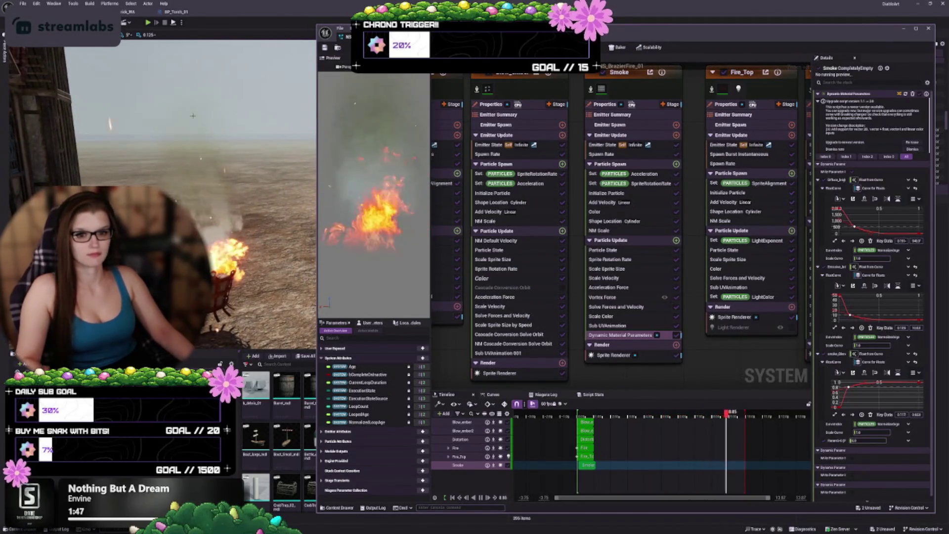
# - Select the Fire_Top emitter and review its Spawn Burst Instantaneous and Spawn Rate modules
pyautogui.scroll(-2, 702, 208)
pyautogui.click(675, 159)
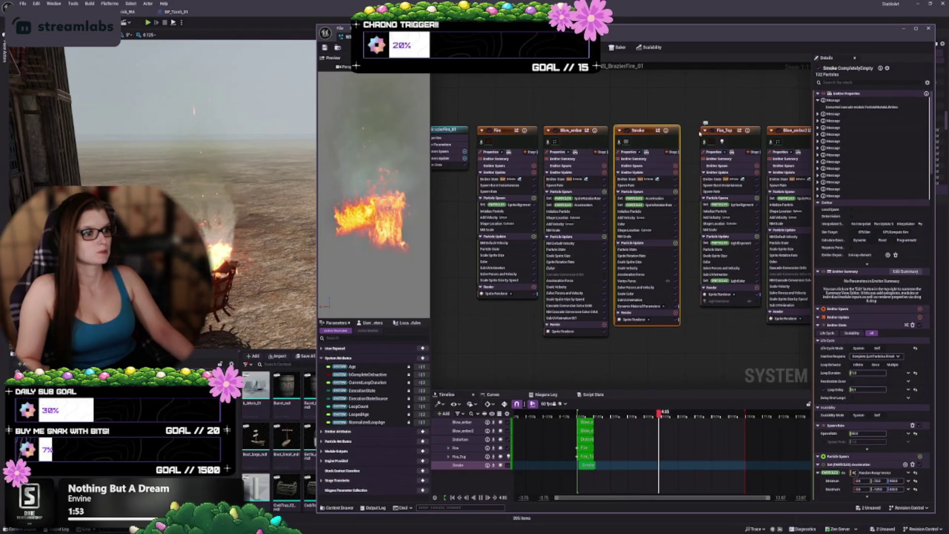
pyautogui.moveTo(709, 142); pyautogui.dragTo(695, 143)
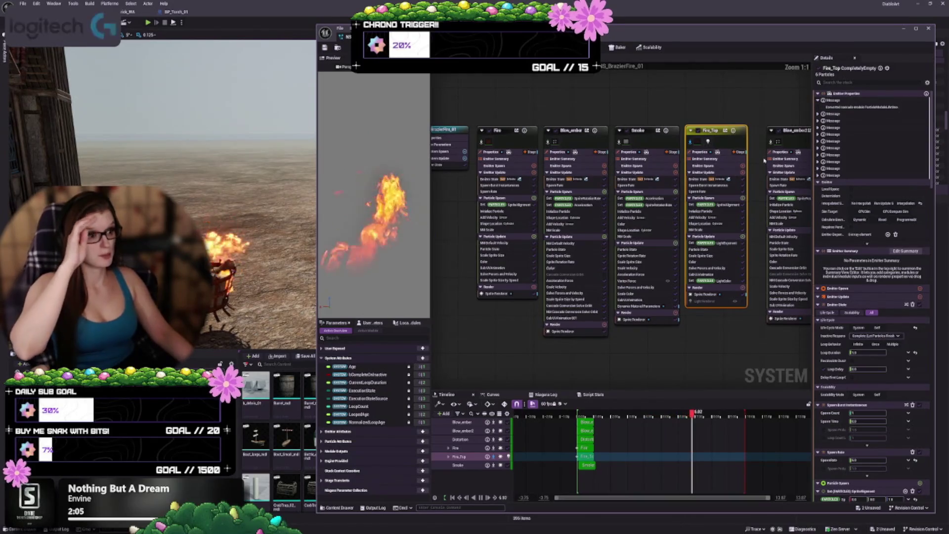
pyautogui.scroll(1, 760, 163)
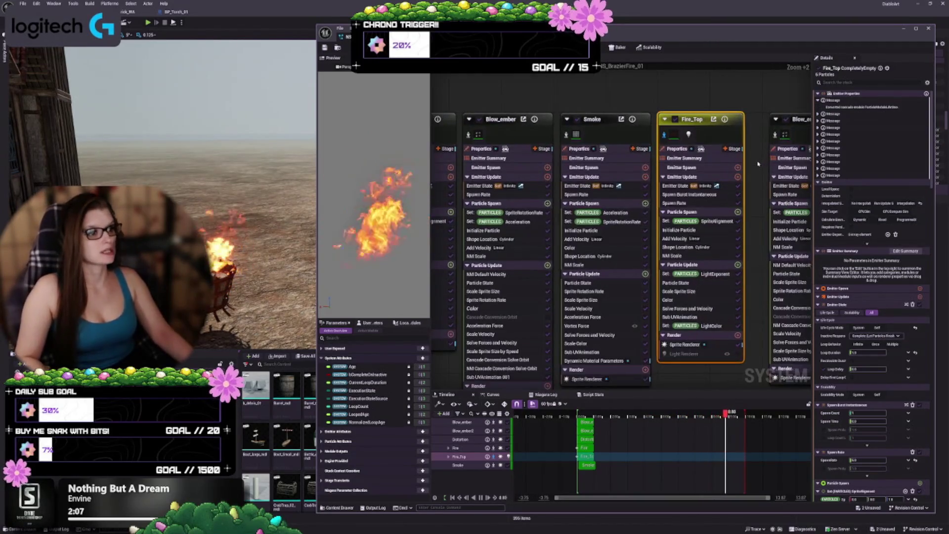
pyautogui.scroll(1, 729, 132)
pyautogui.scroll(1, 734, 133)
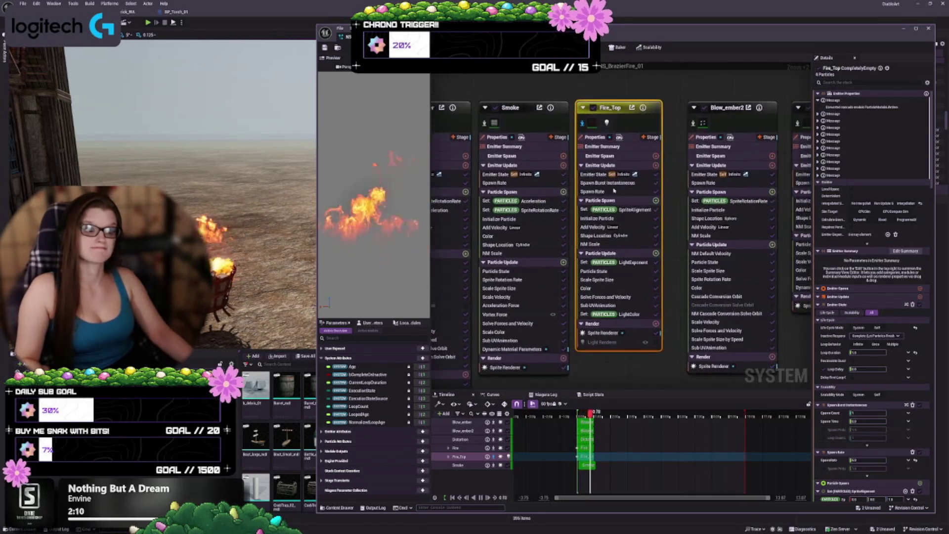
pyautogui.click(612, 182)
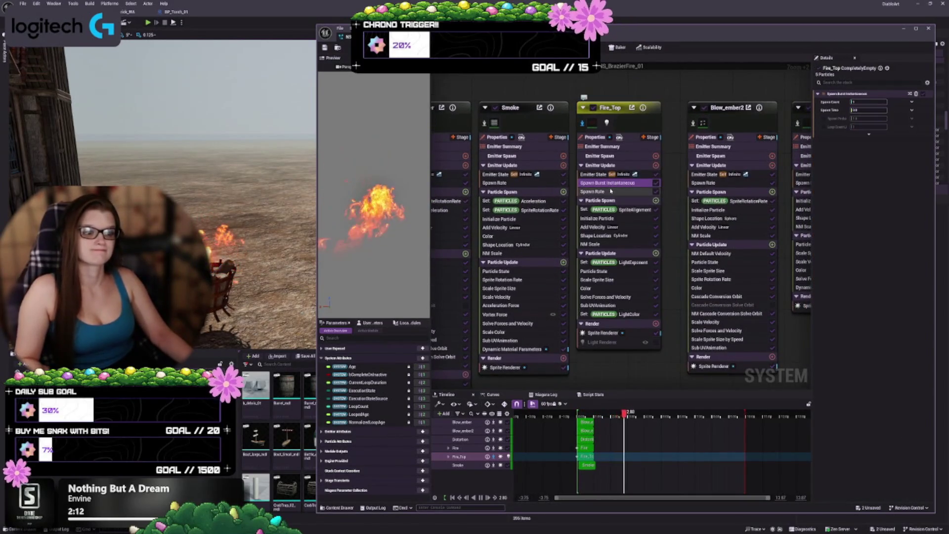
pyautogui.click(601, 191)
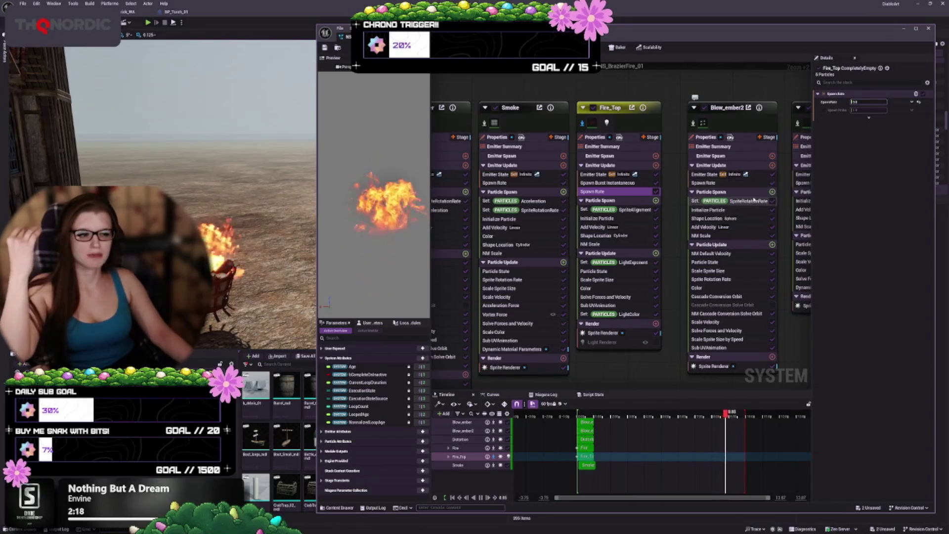
pyautogui.click(753, 201)
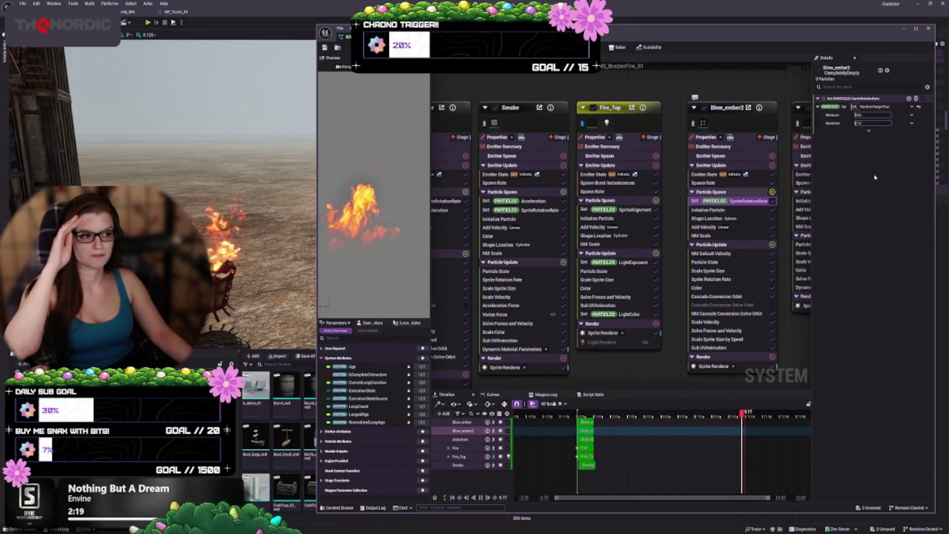
# - Edit Blow_ember2's Initialize Particle attributes and save to recompile the system
pyautogui.click(730, 212)
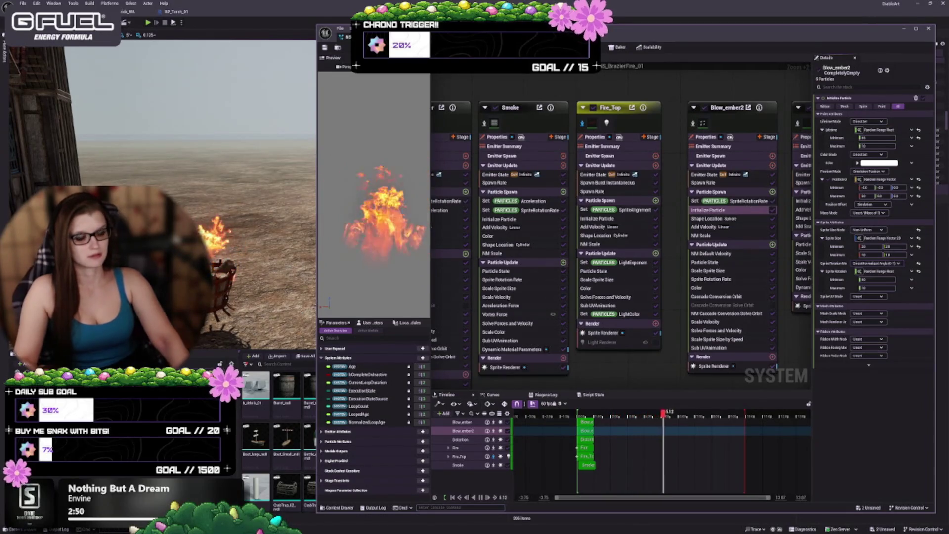
pyautogui.hotkey('ctrl', 's')
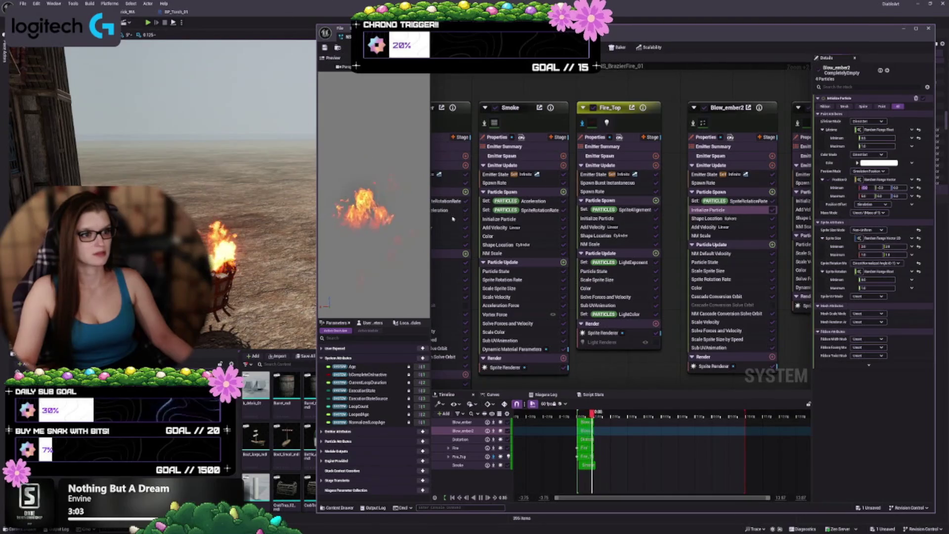
pyautogui.scroll(-4, 546, 93)
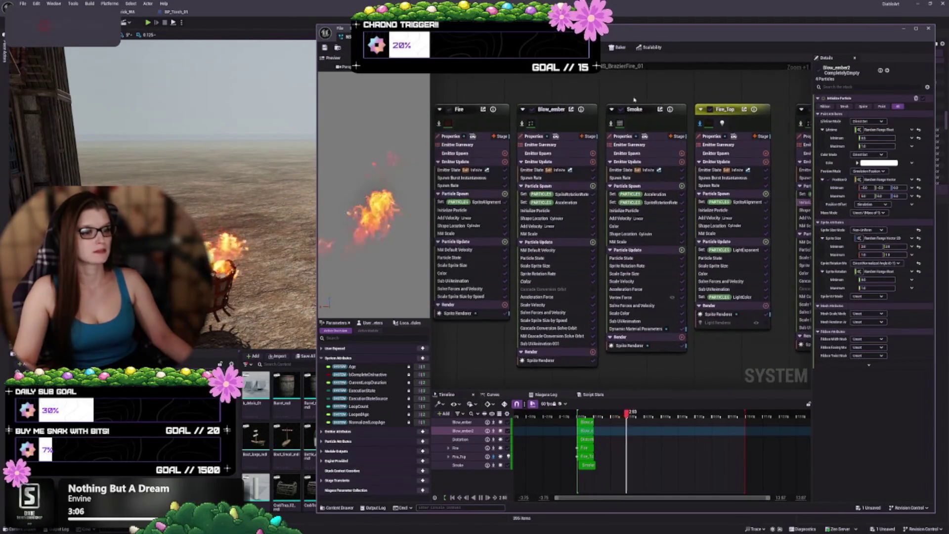
# - Disable the Blow_ember, Smoke, Blow_ember2 and Distortion emitters, toggling Fire_Top off and on
pyautogui.click(686, 119)
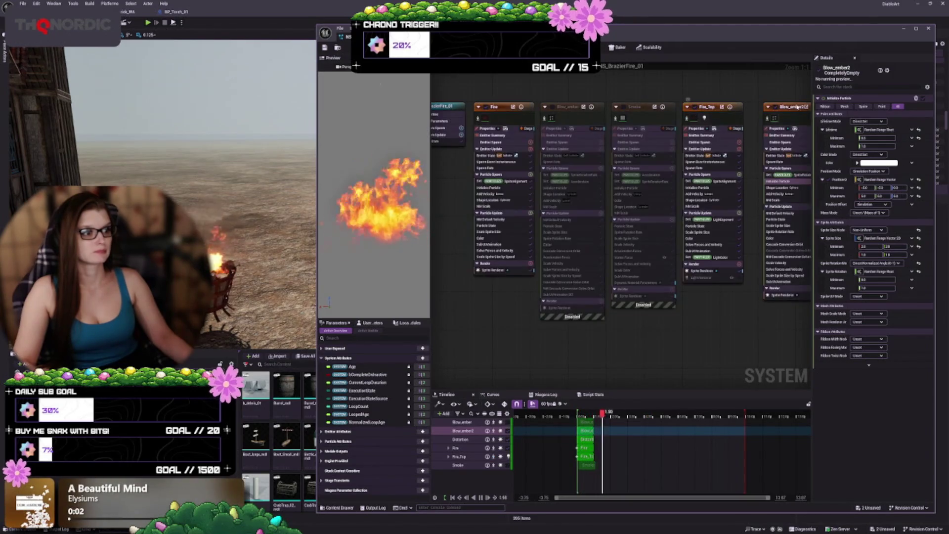
pyautogui.click(774, 107)
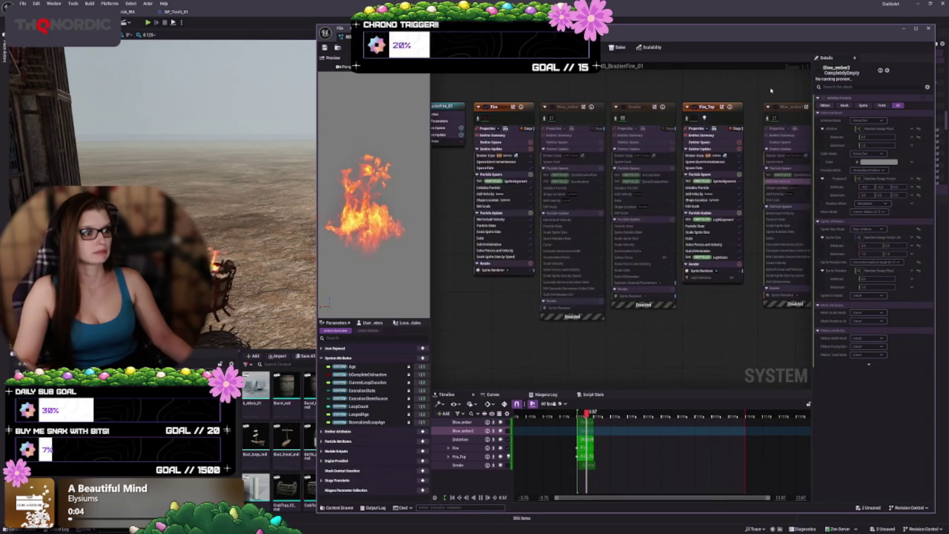
pyautogui.click(704, 114)
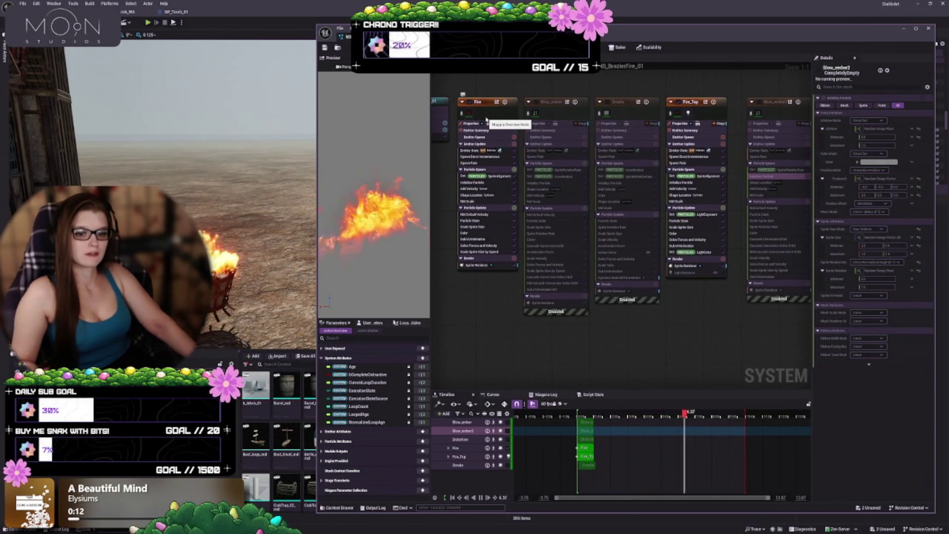
pyautogui.click(678, 103)
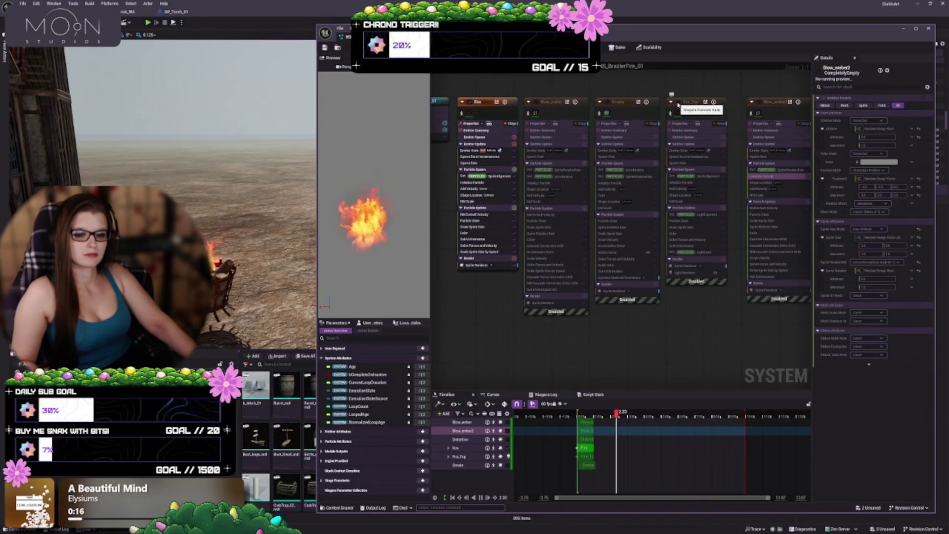
pyautogui.click(677, 103)
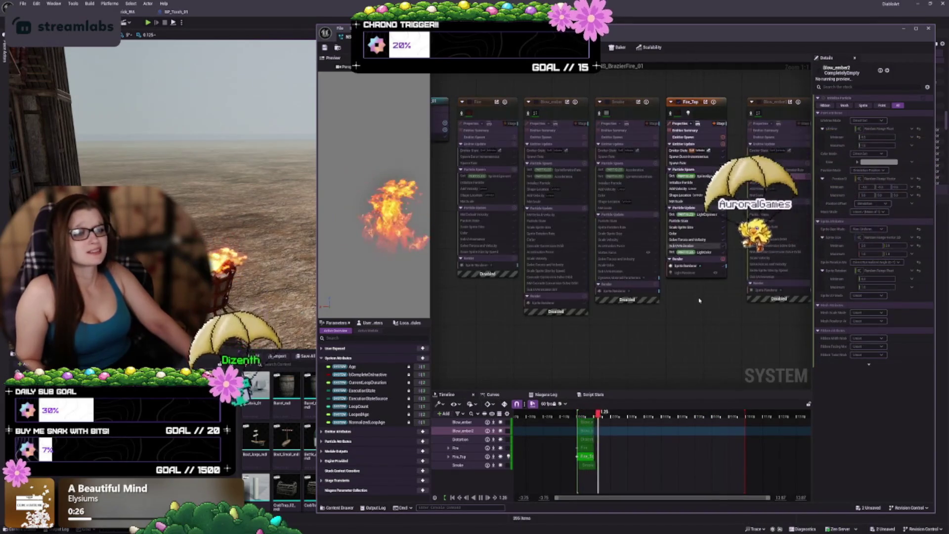
# - Bring the Fire_Top stack into view and select its Initialize Particle module
pyautogui.moveTo(699, 305); pyautogui.dragTo(642, 336)
pyautogui.scroll(5, 658, 216)
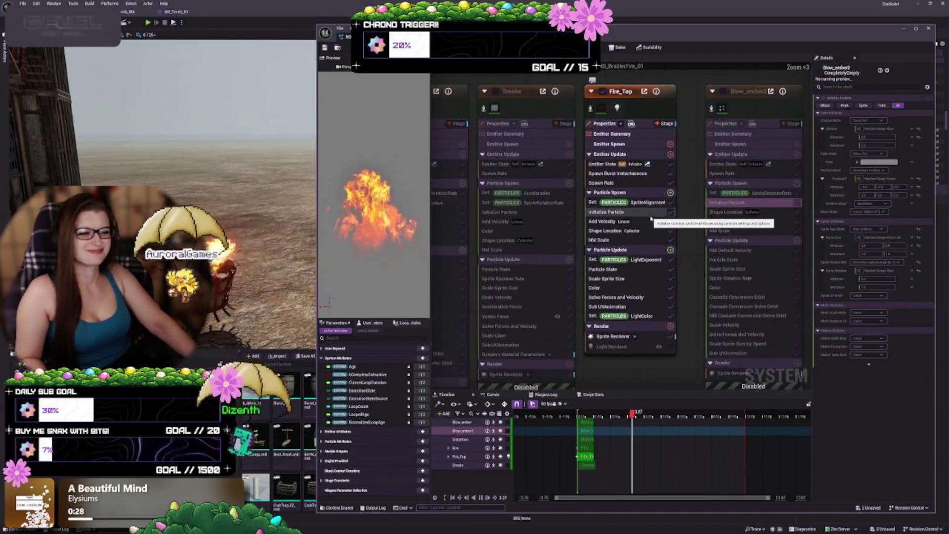
pyautogui.moveTo(619, 219); pyautogui.dragTo(596, 173)
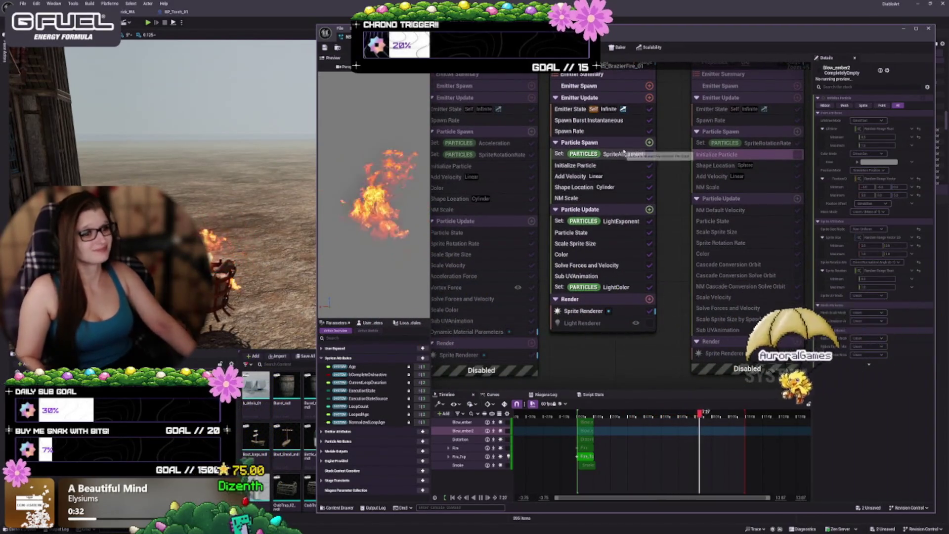
pyautogui.click(612, 167)
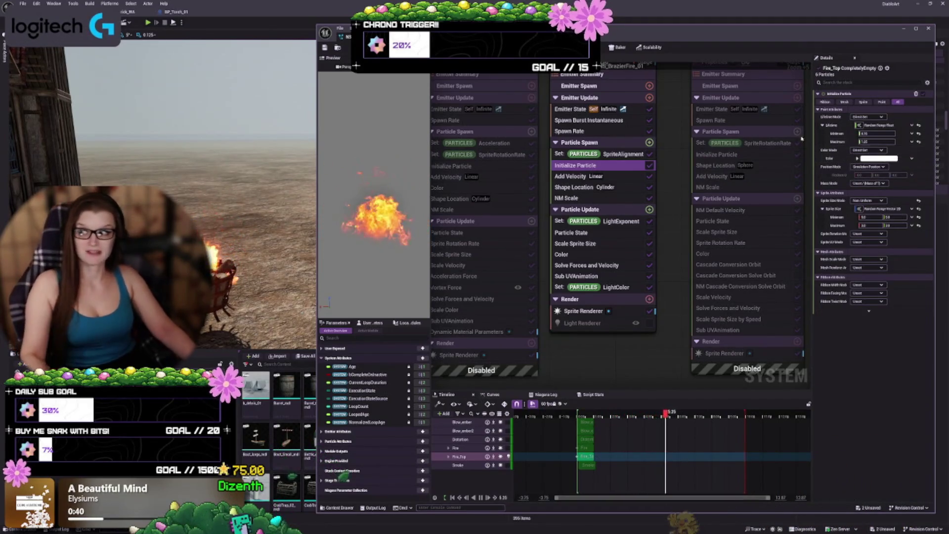
# - Check Fire_Top's Add Velocity minimum X value, then show its Shape Location cylinder settings
pyautogui.click(573, 176)
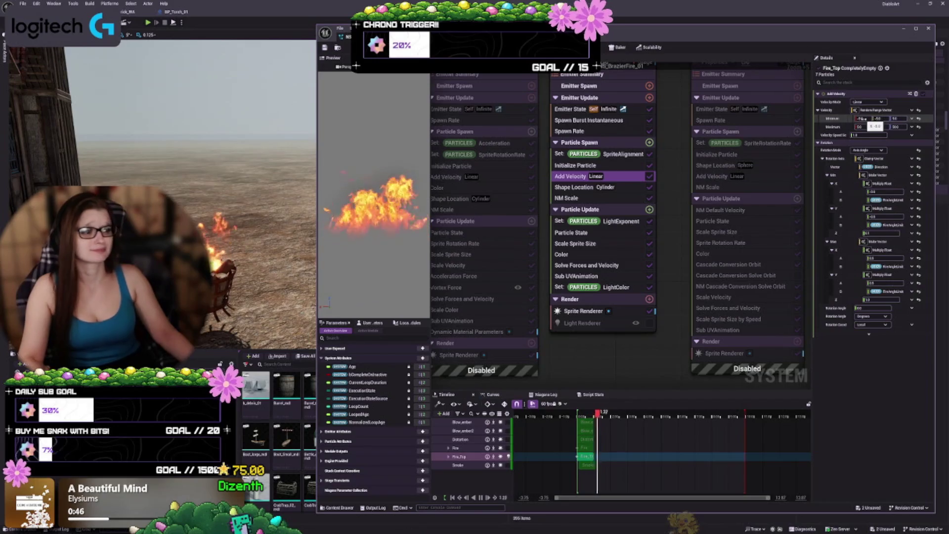
pyautogui.click(861, 119)
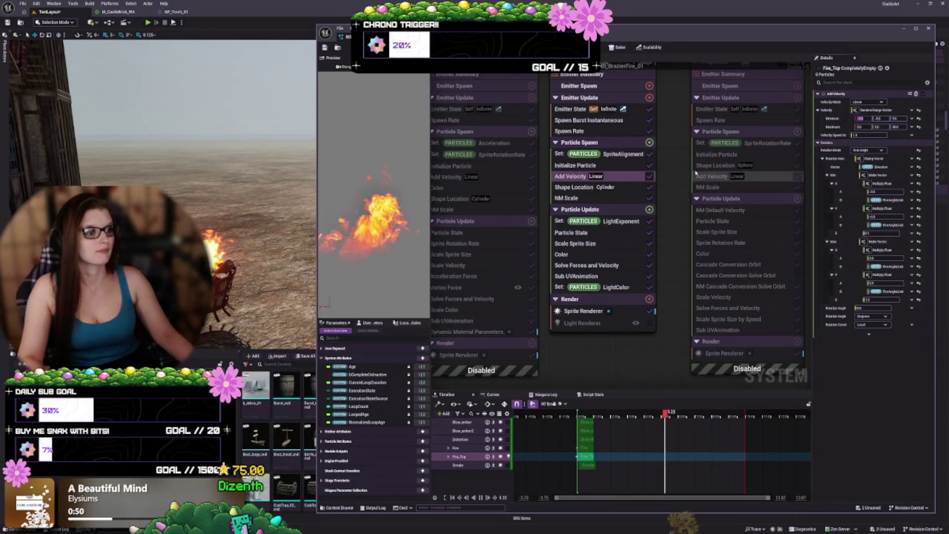
pyautogui.scroll(2, 682, 214)
pyautogui.moveTo(683, 215); pyautogui.dragTo(677, 188)
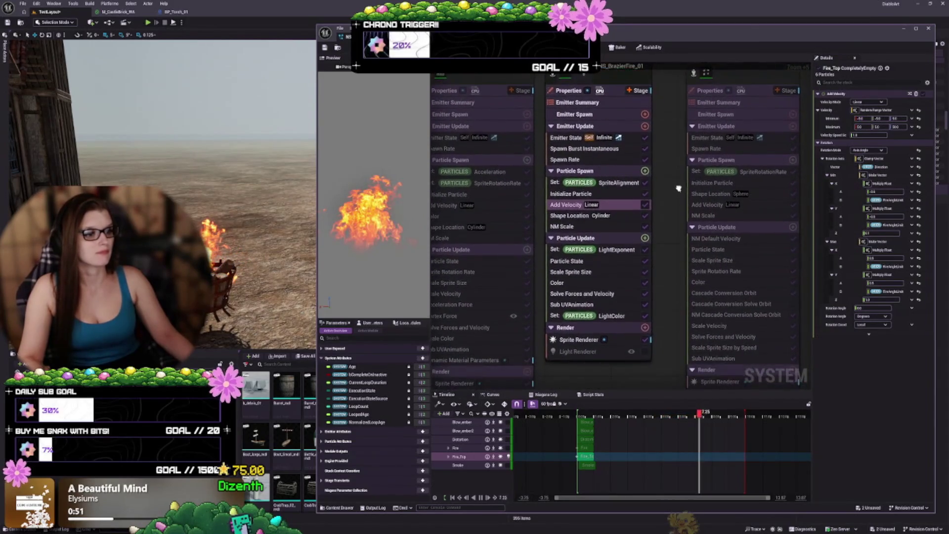
pyautogui.click(861, 118)
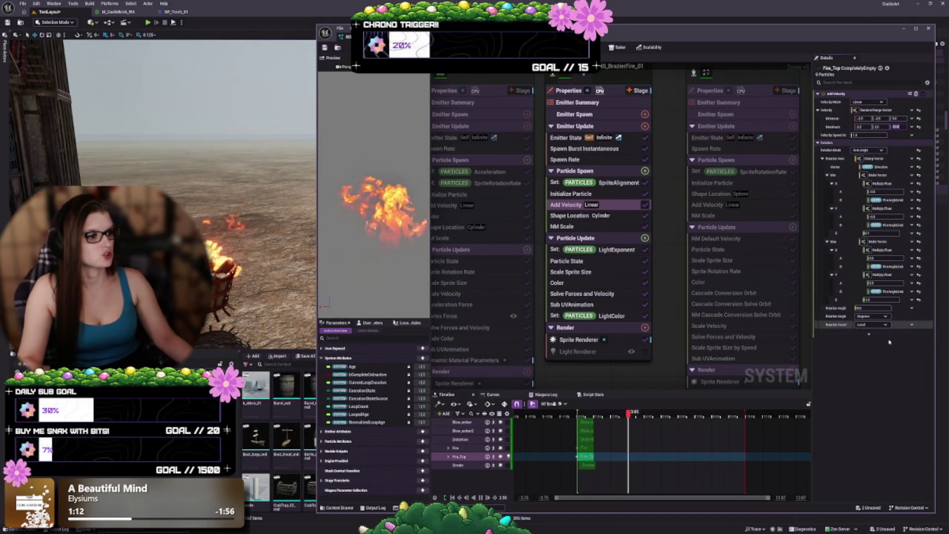
pyautogui.click(572, 215)
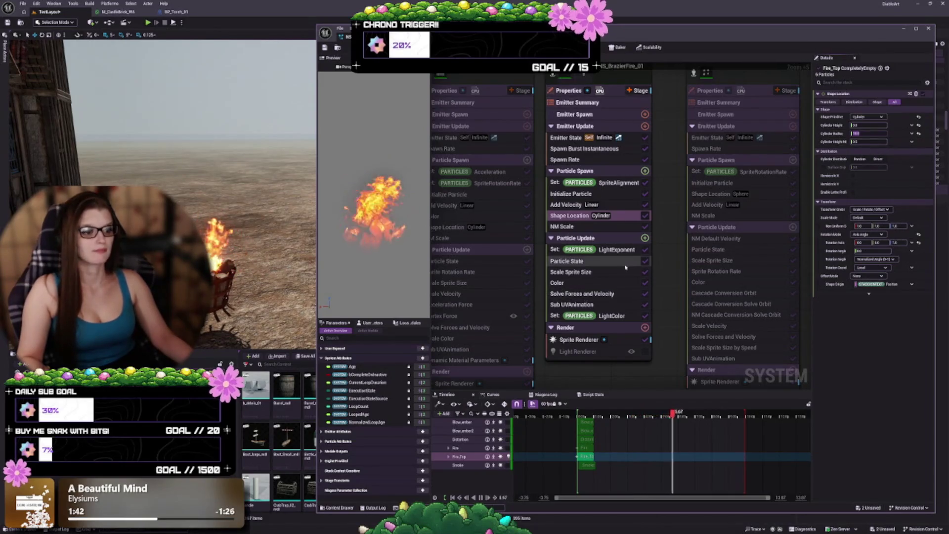
pyautogui.scroll(-1, 636, 386)
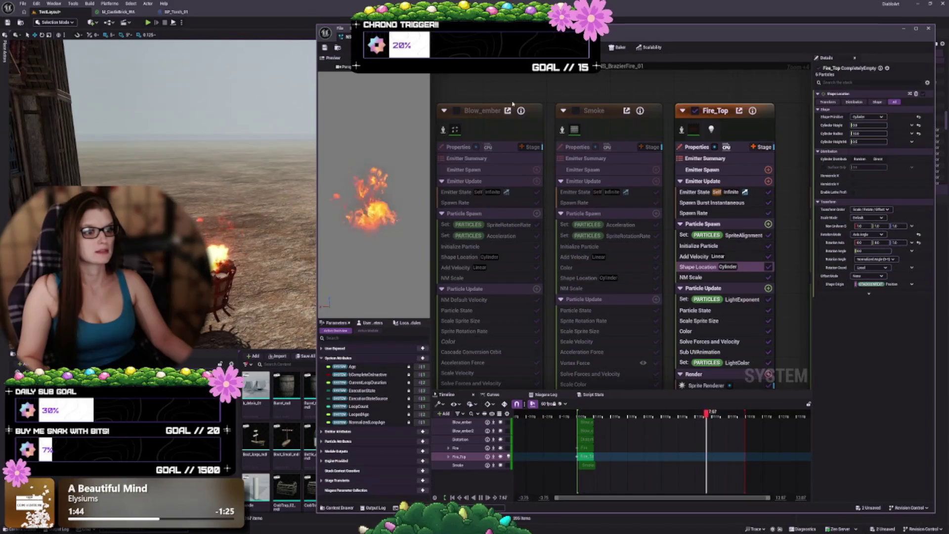
# - Toggle the Fire emitter on and back off, then select Fire_Top's Set LightExponent module
pyautogui.click(462, 112)
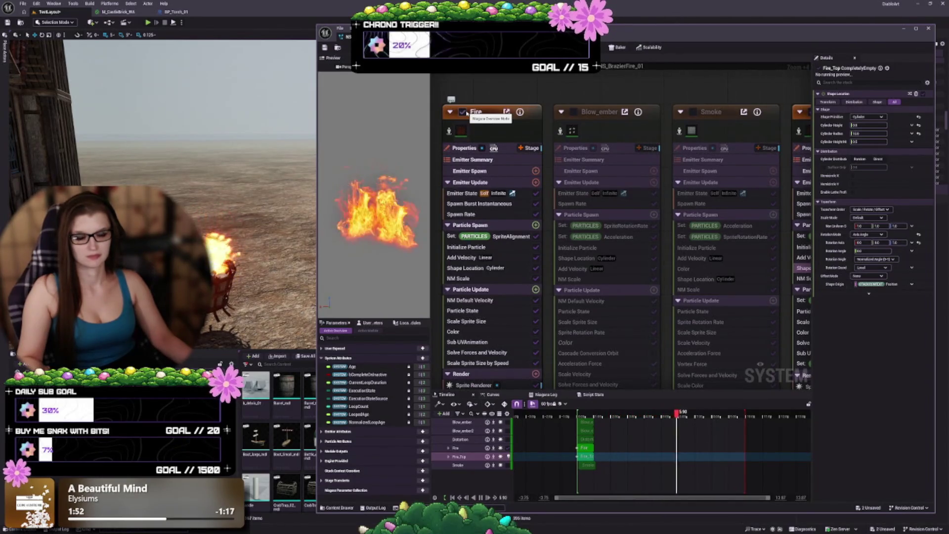
pyautogui.click(462, 112)
pyautogui.moveTo(728, 128)
pyautogui.mouseDown()
pyautogui.moveTo(520, 115)
pyautogui.moveTo(482, 53)
pyautogui.mouseUp()
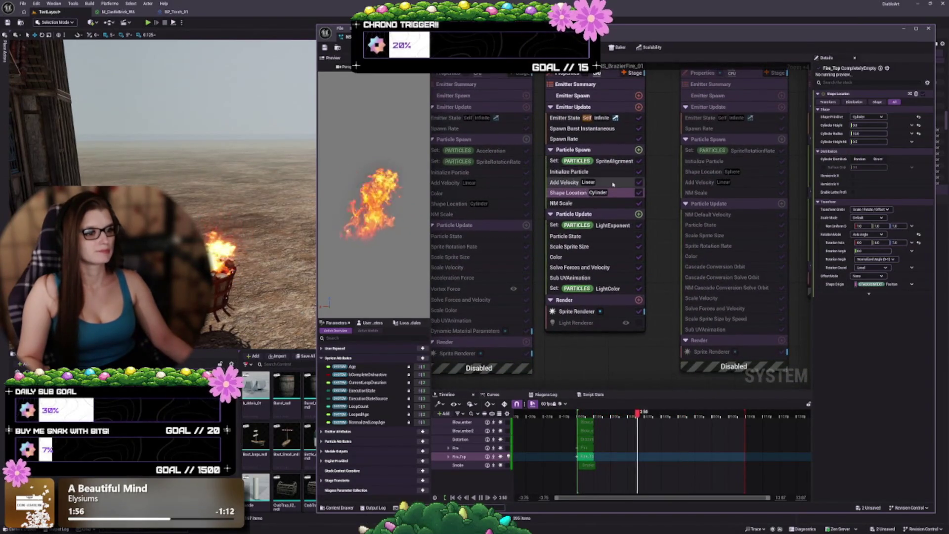
pyautogui.click(618, 225)
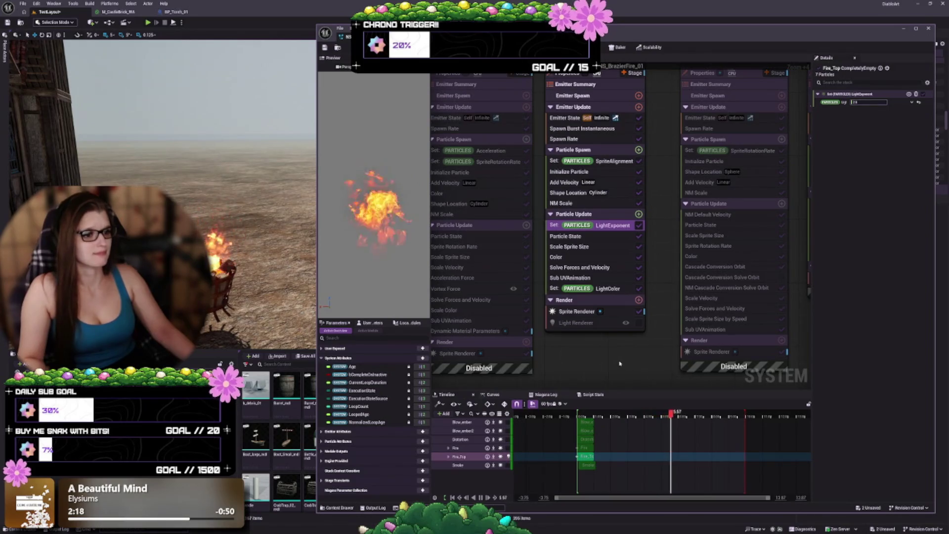
# - Dismiss the Sprite Renderer warning, edit the LightExponent value, then show Scale Sprite Size
pyautogui.click(611, 313)
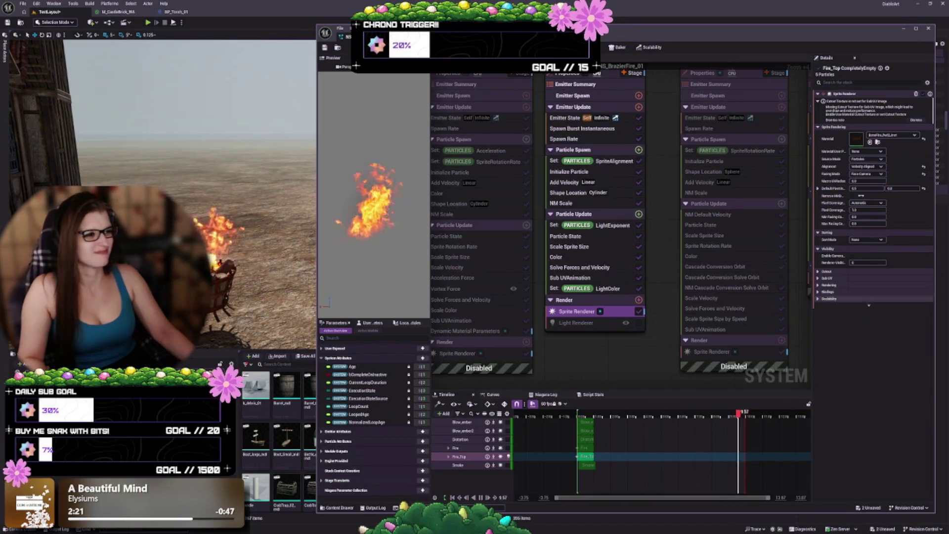
pyautogui.click(915, 120)
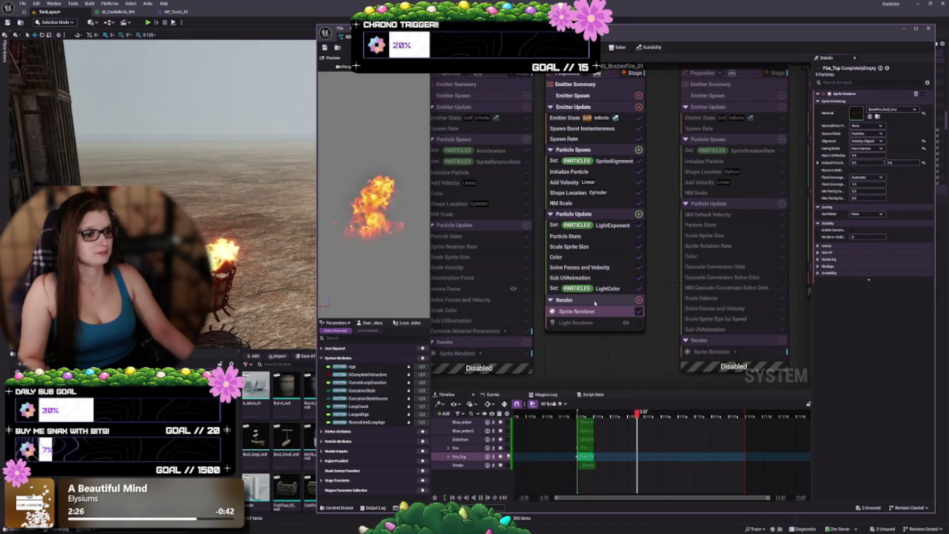
pyautogui.click(617, 226)
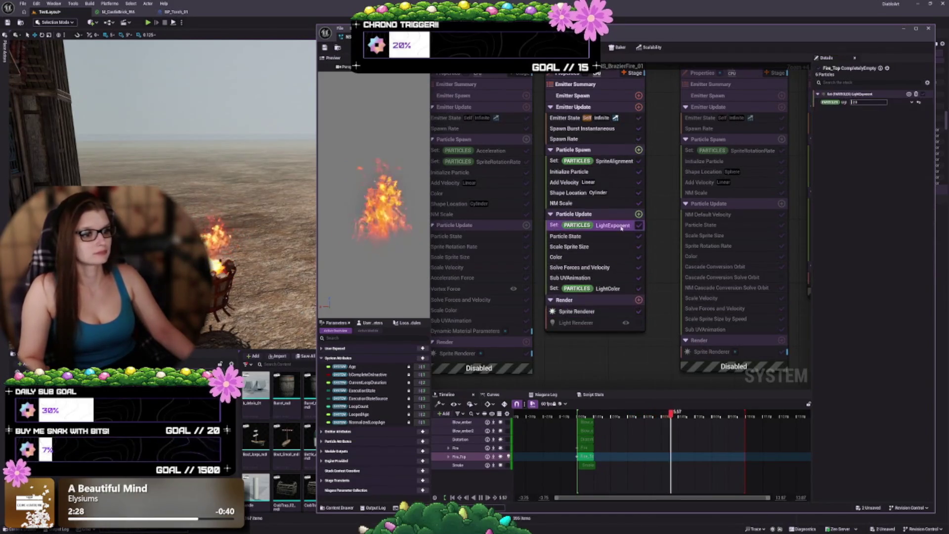
pyautogui.click(864, 103)
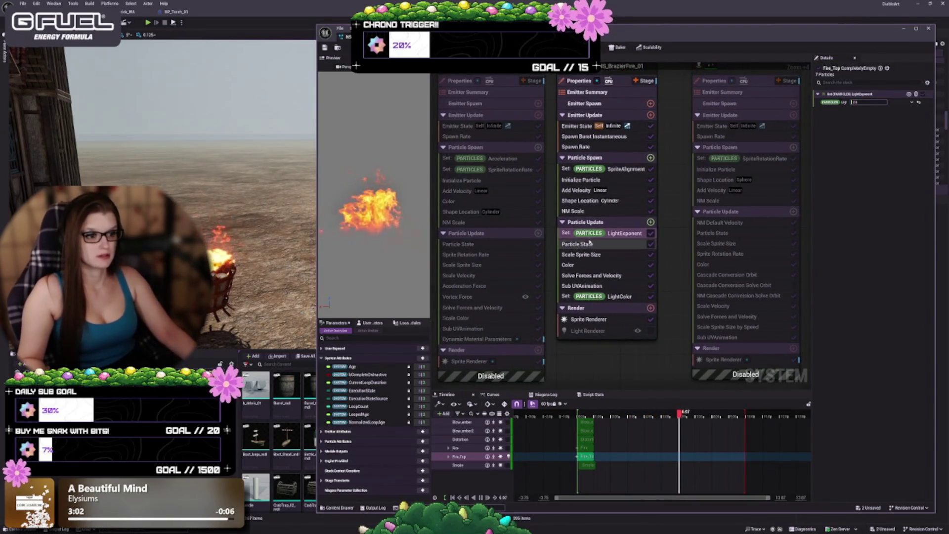
pyautogui.click(582, 254)
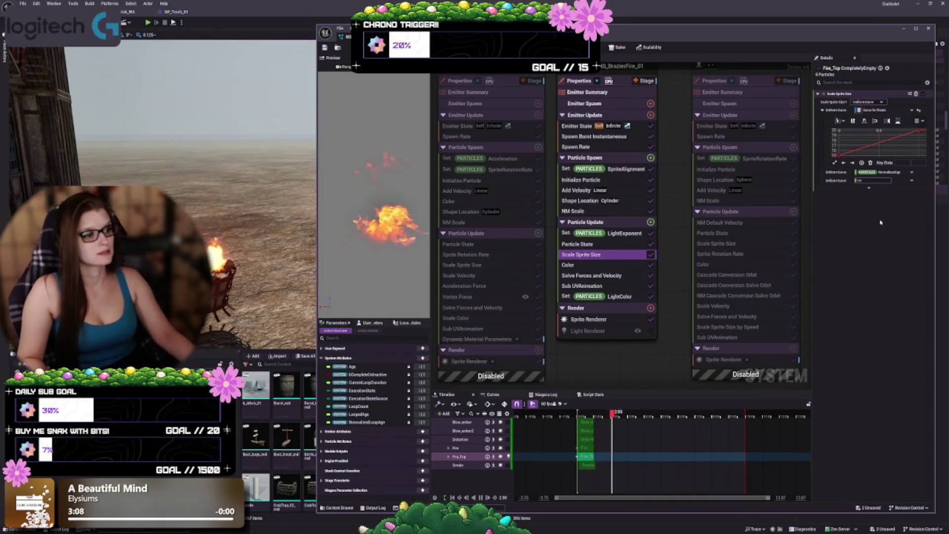
# - Add a new key to Fire_Top's sprite size curve, then show the Color module's curves
pyautogui.scroll(-2, 920, 146)
pyautogui.scroll(-3, 920, 146)
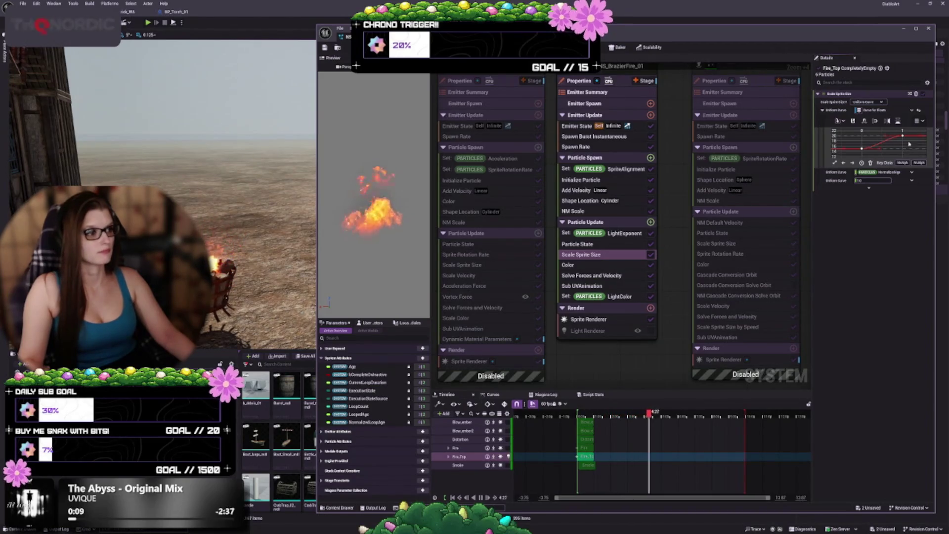
pyautogui.scroll(3, 910, 154)
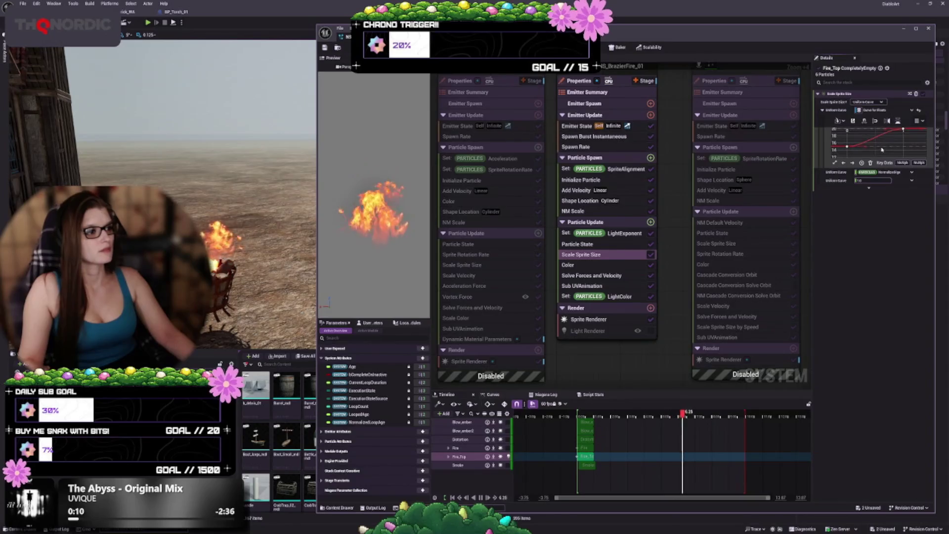
pyautogui.moveTo(900, 143); pyautogui.dragTo(895, 147)
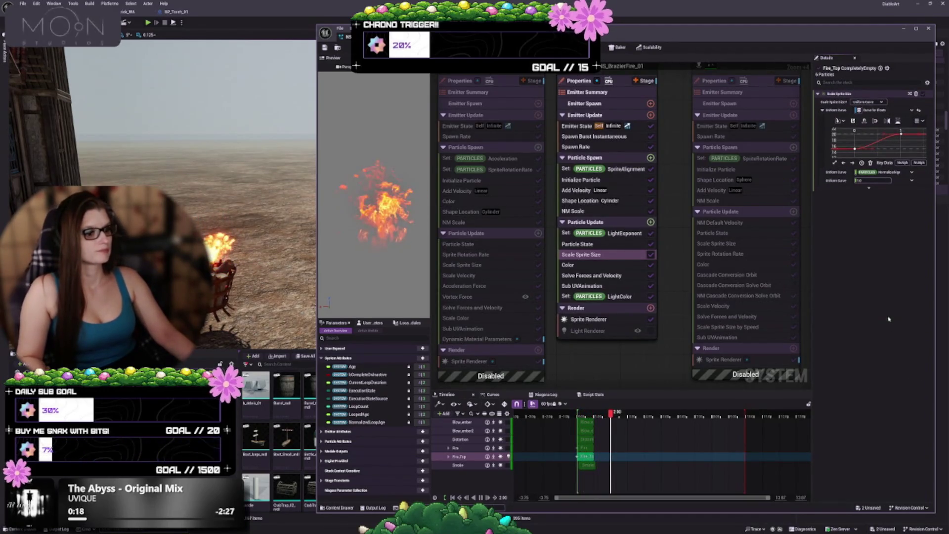
pyautogui.scroll(3, 888, 154)
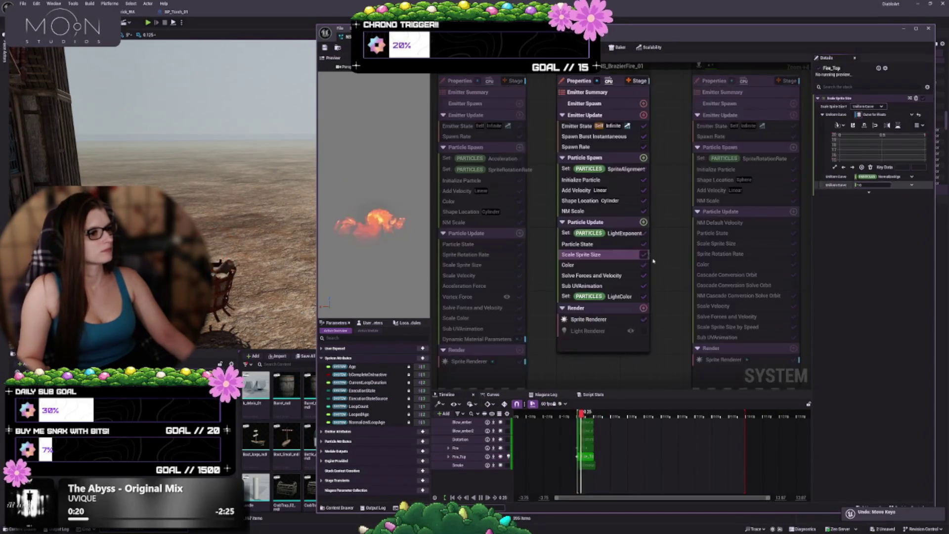
pyautogui.scroll(-3, 906, 147)
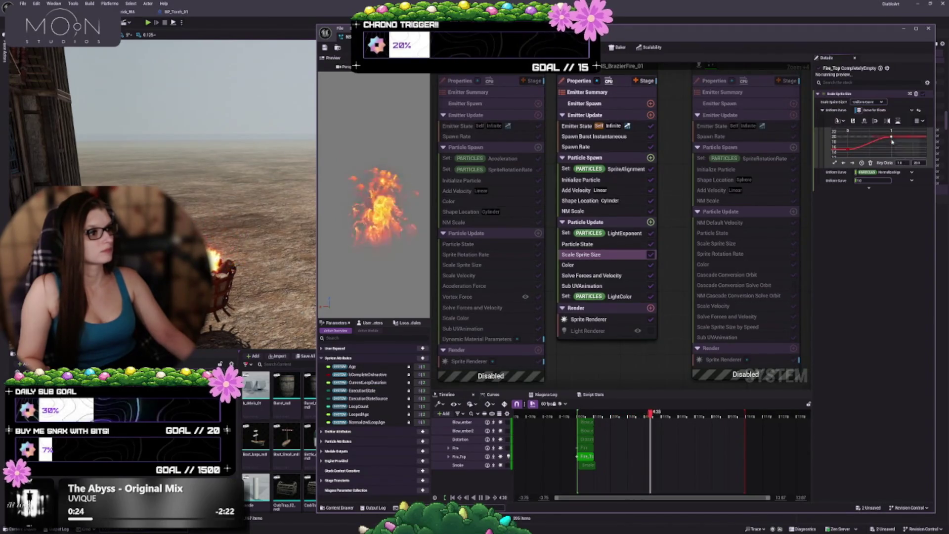
pyautogui.click(875, 138)
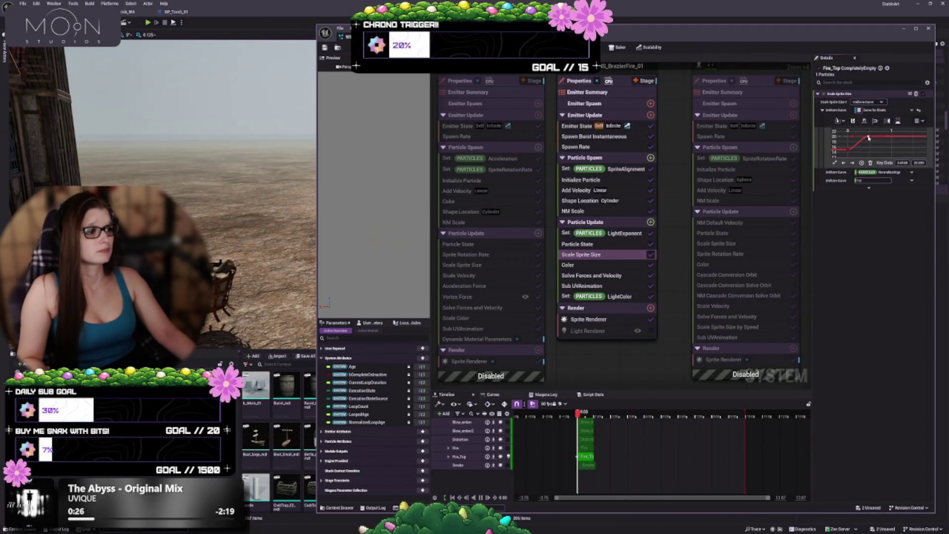
pyautogui.rightClick(893, 140)
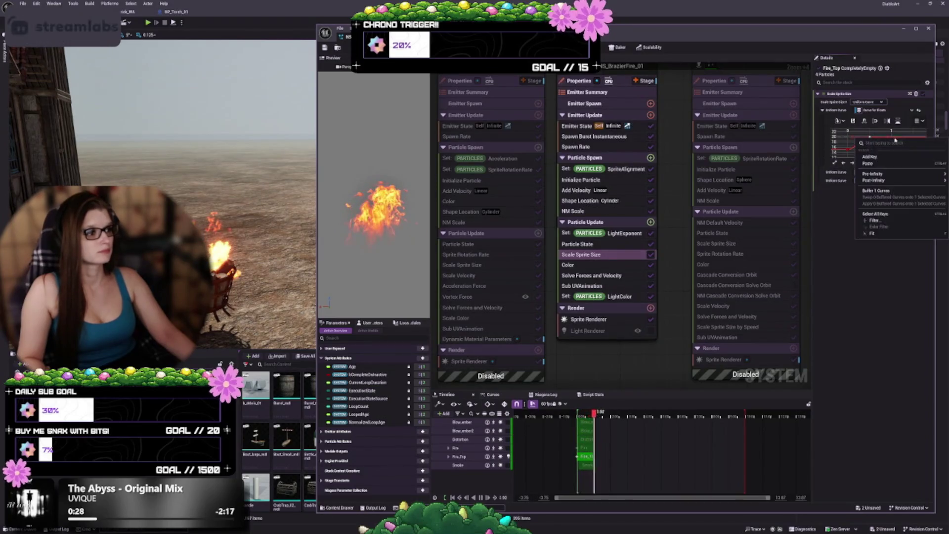
pyautogui.click(895, 145)
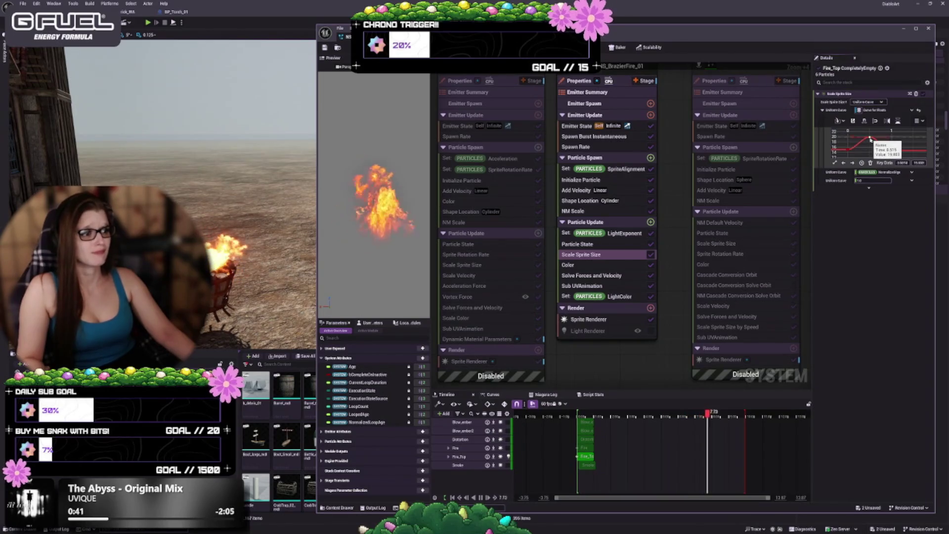
pyautogui.click(872, 139)
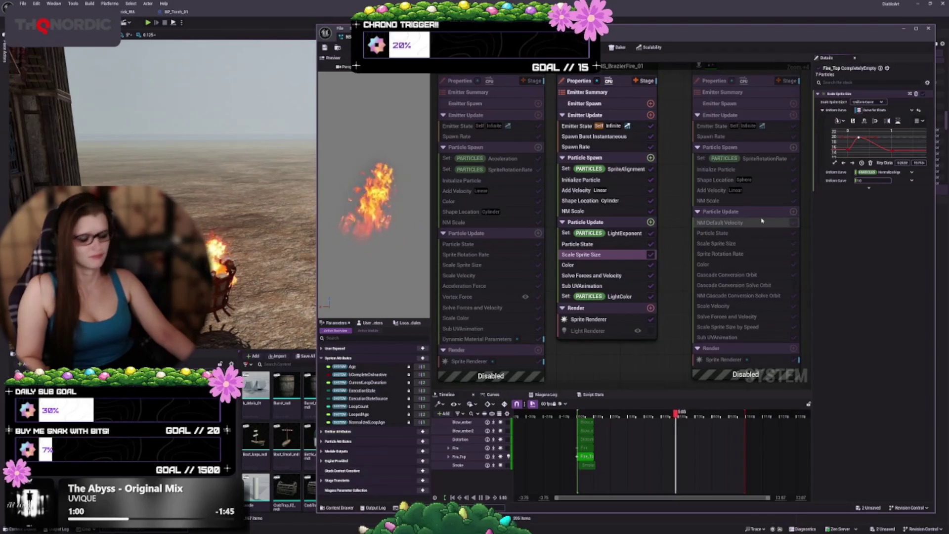
pyautogui.click(574, 265)
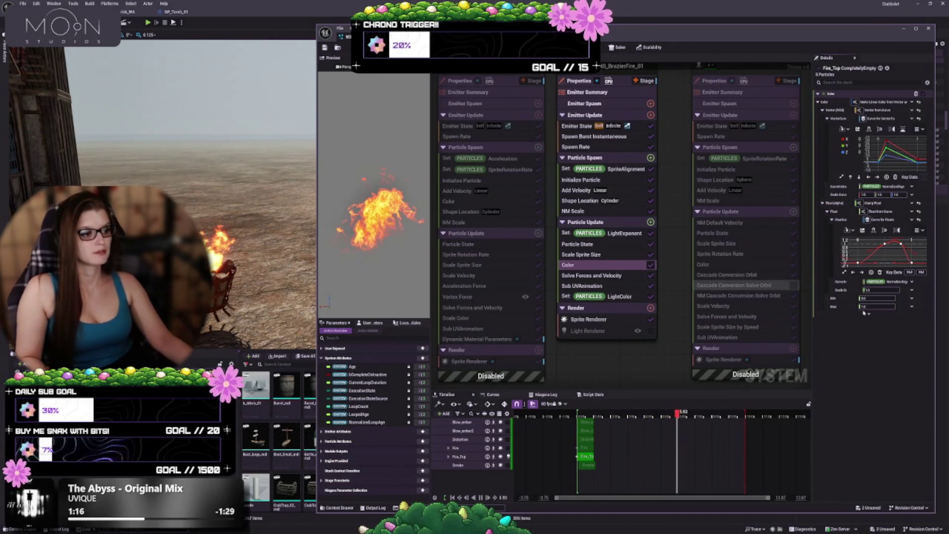
# - Undo Set Interp Auto, check Set LightColor, then show Sprite Renderer with SubUV expanded
pyautogui.hotkey('ctrl', 'z')
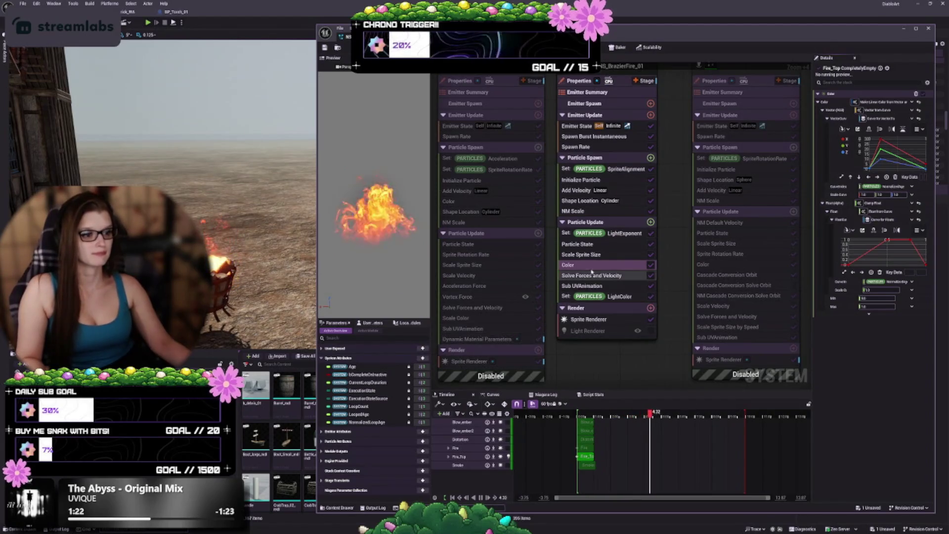
pyautogui.click(619, 296)
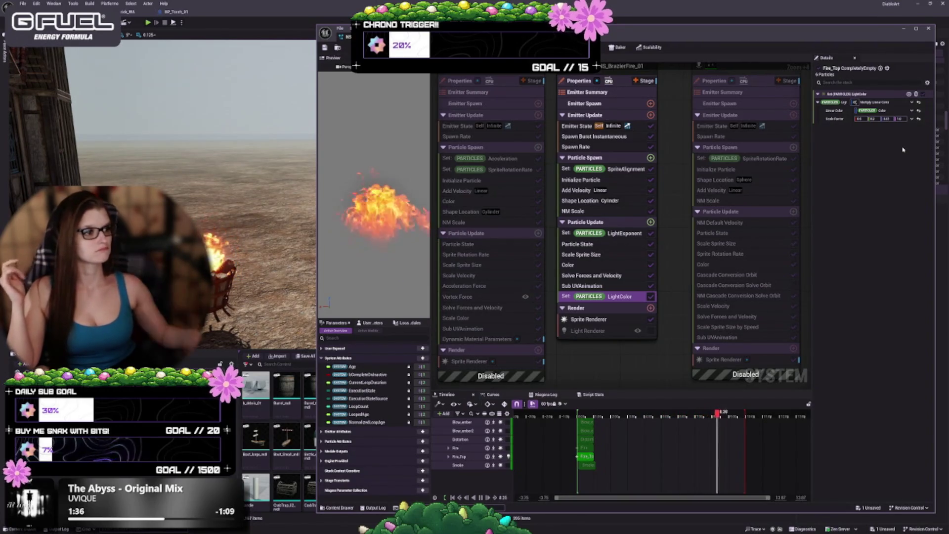
pyautogui.click(614, 322)
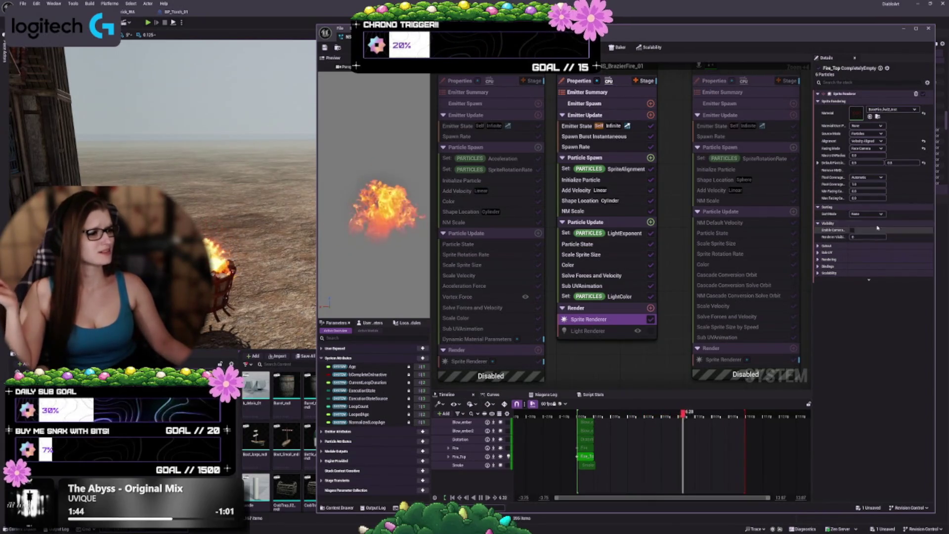
pyautogui.click(818, 253)
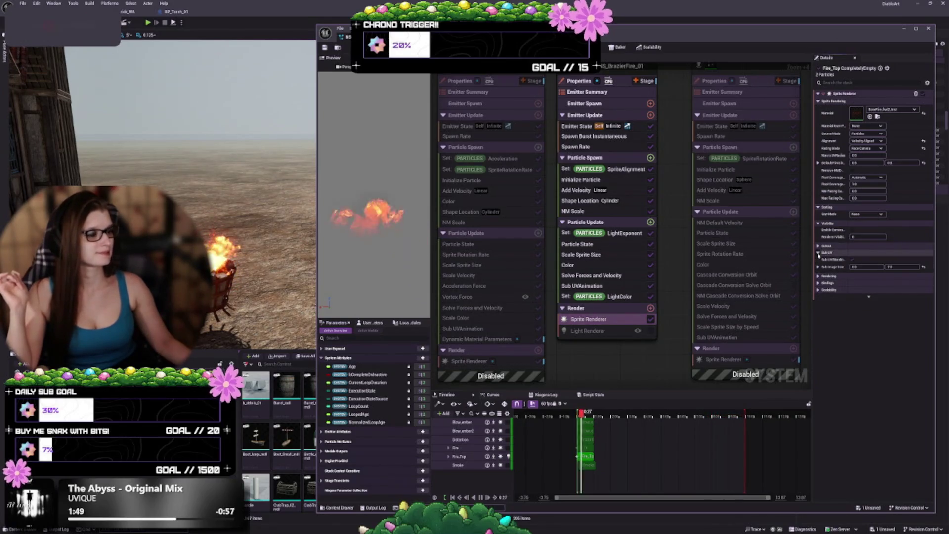
# - Collapse SubUV and review Fire_Top's Properties, Emitter Summary, Emitter Update and Emitter State
pyautogui.click(817, 253)
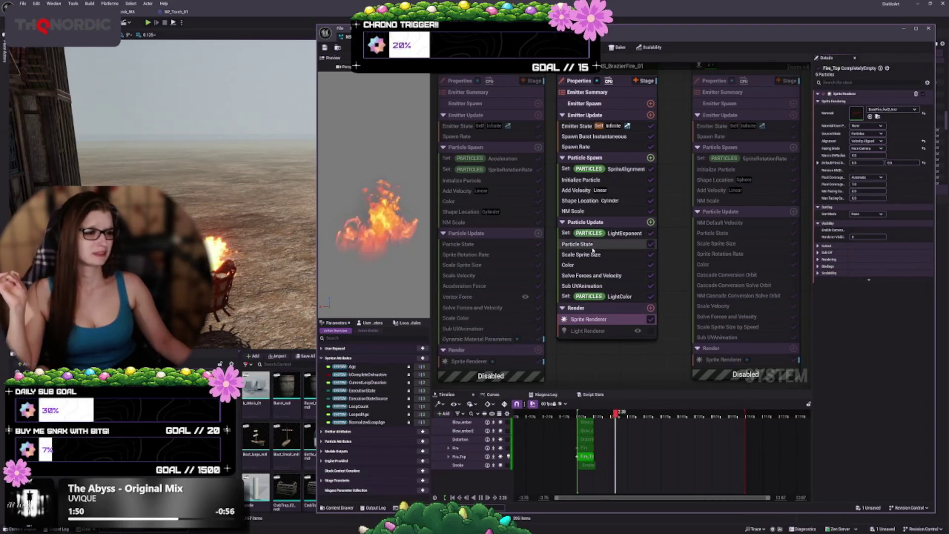
pyautogui.scroll(1, 662, 254)
pyautogui.click(579, 107)
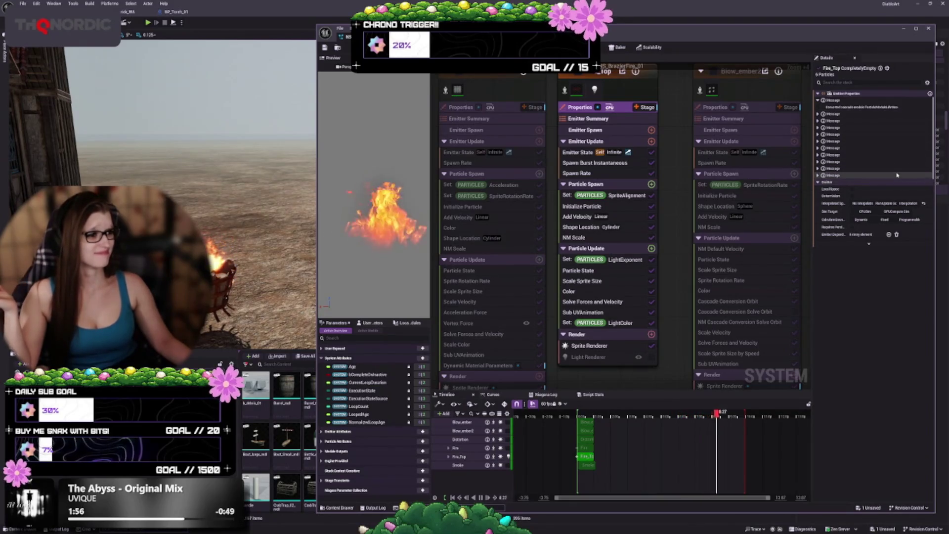
pyautogui.click(601, 130)
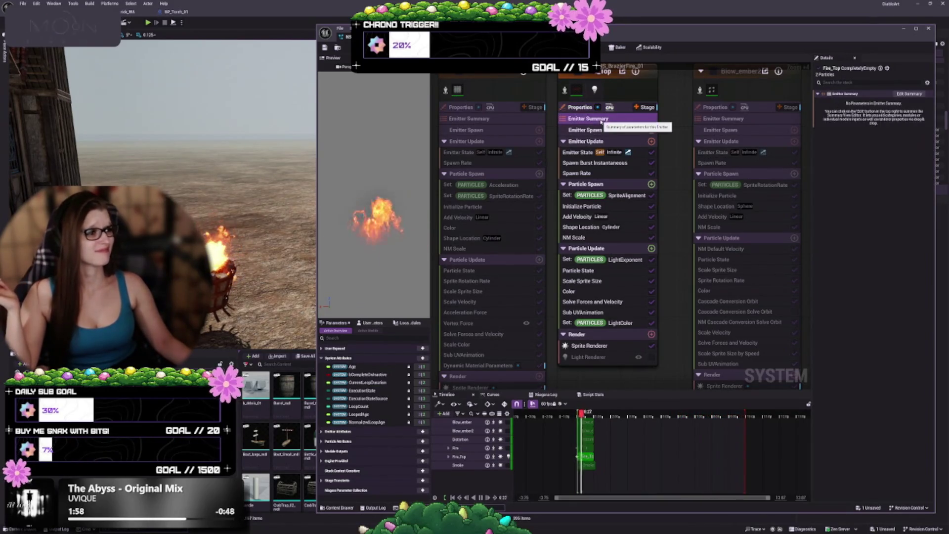
pyautogui.click(602, 141)
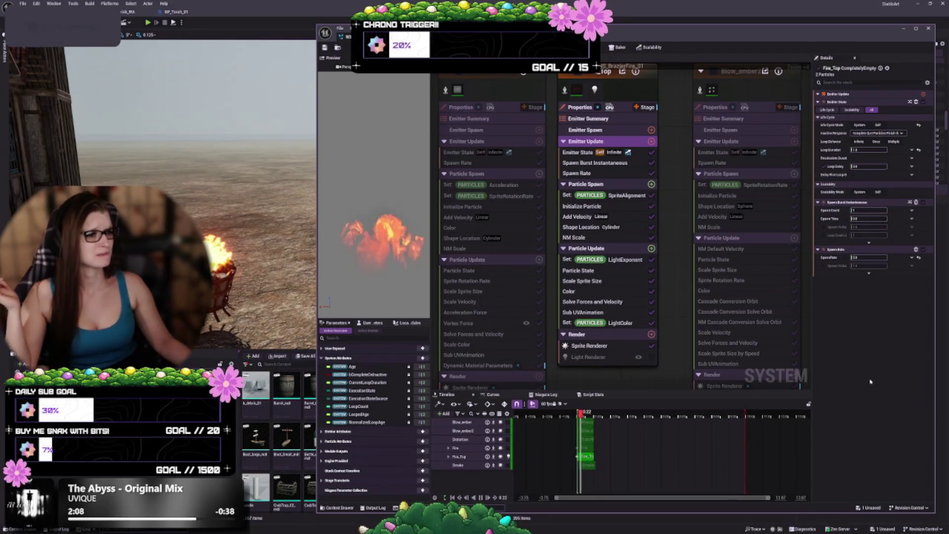
pyautogui.click(578, 153)
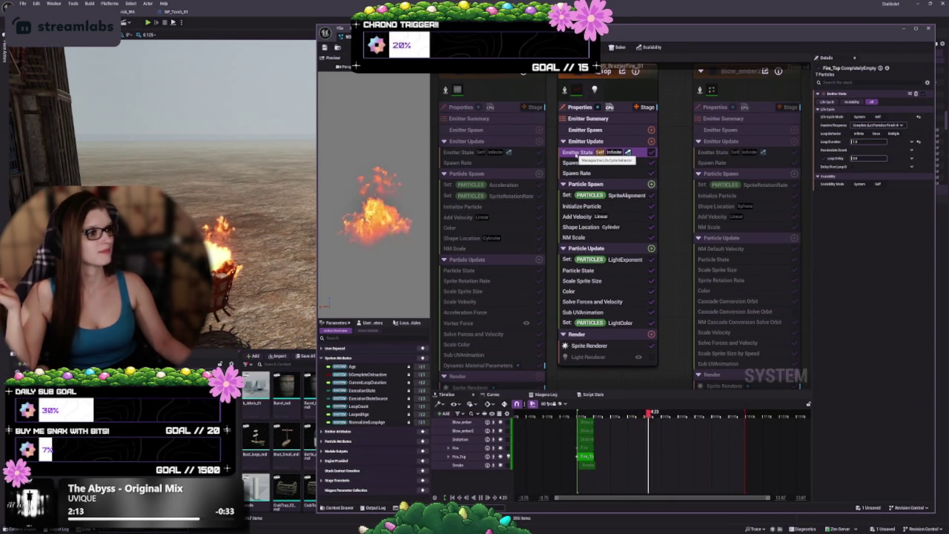
# - Review Fire_Top's Spawn Burst Instantaneous and Spawn Rate, then disable its Set LightExponent module
pyautogui.click(576, 163)
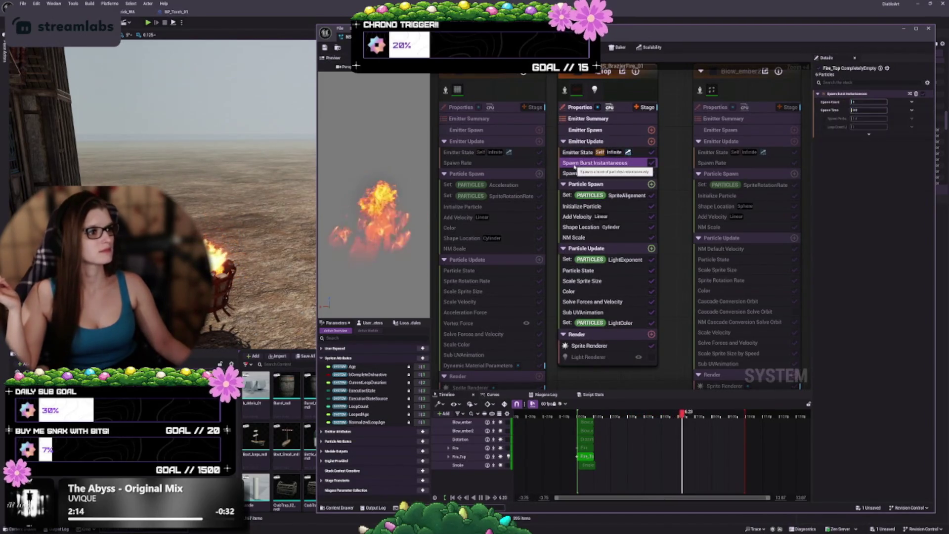
pyautogui.click(576, 173)
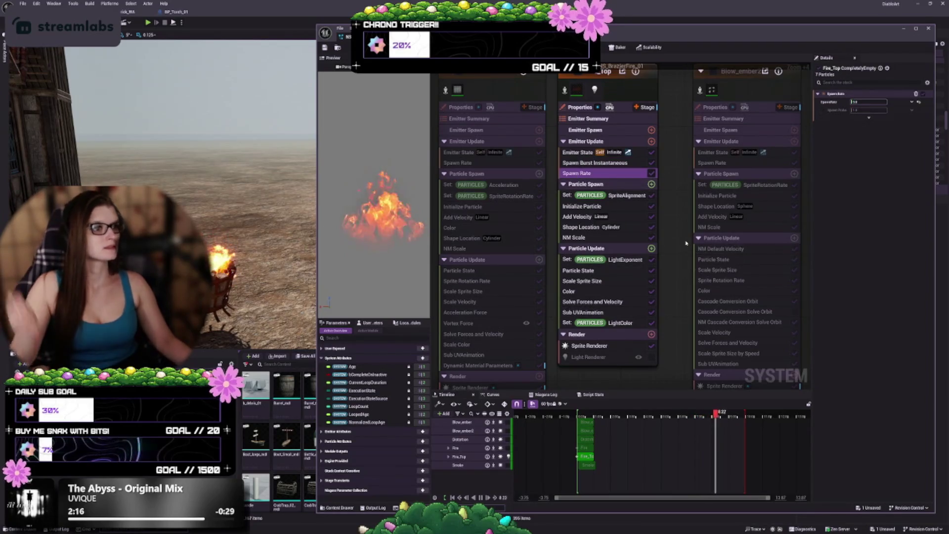
pyautogui.scroll(-2, 659, 221)
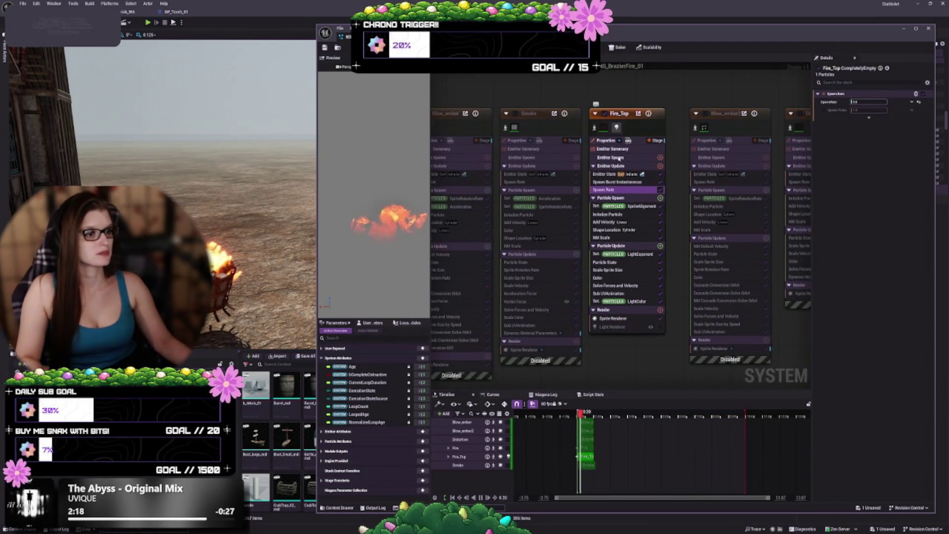
pyautogui.scroll(-1, 682, 328)
pyautogui.scroll(1, 706, 342)
pyautogui.scroll(-1, 693, 333)
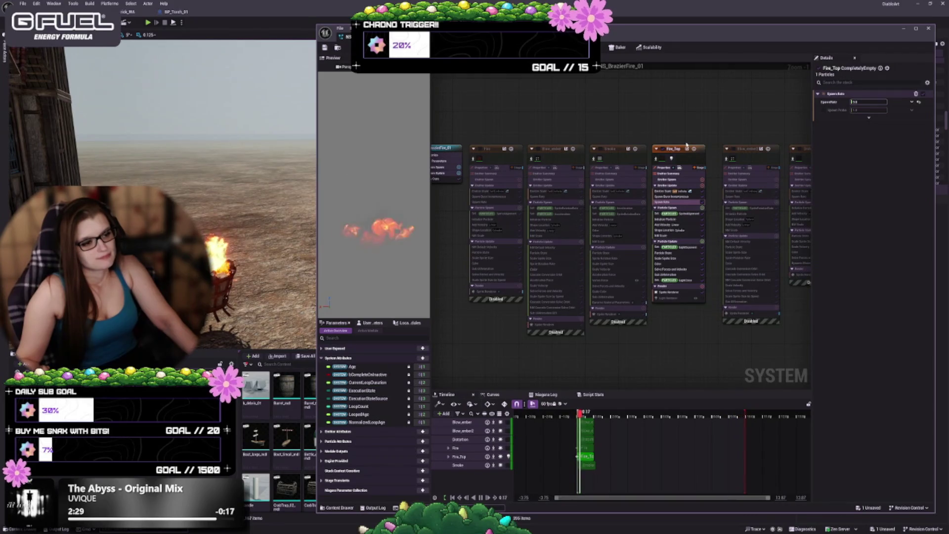
pyautogui.scroll(1, 690, 155)
pyautogui.scroll(1, 638, 334)
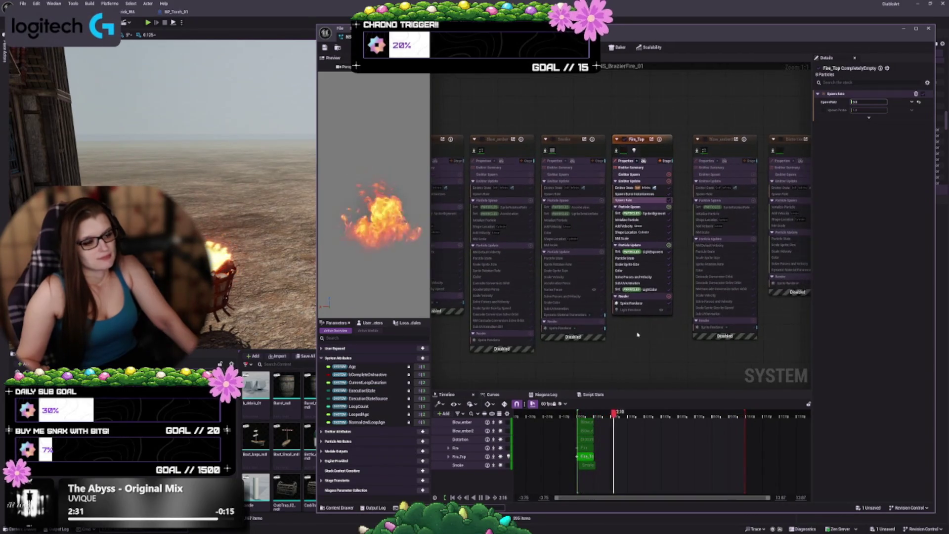
pyautogui.scroll(4, 638, 334)
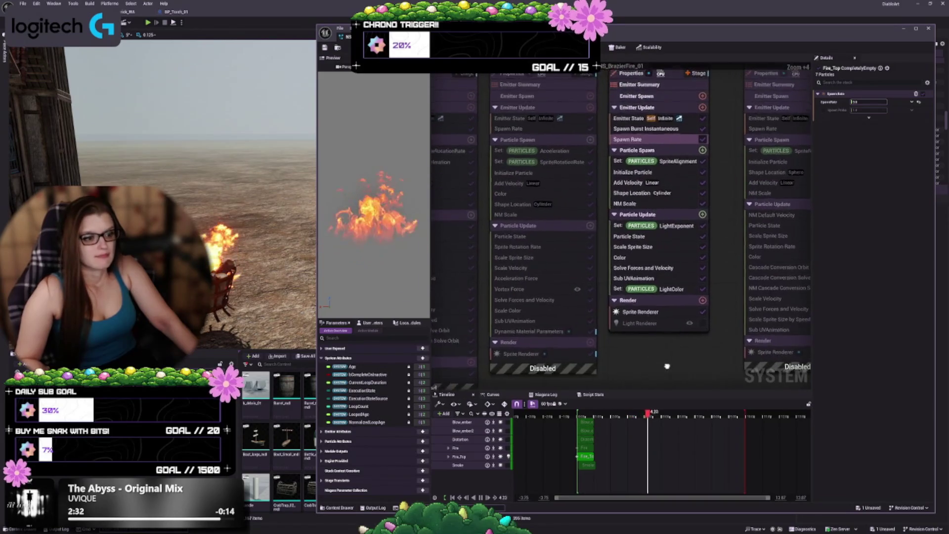
pyautogui.click(703, 227)
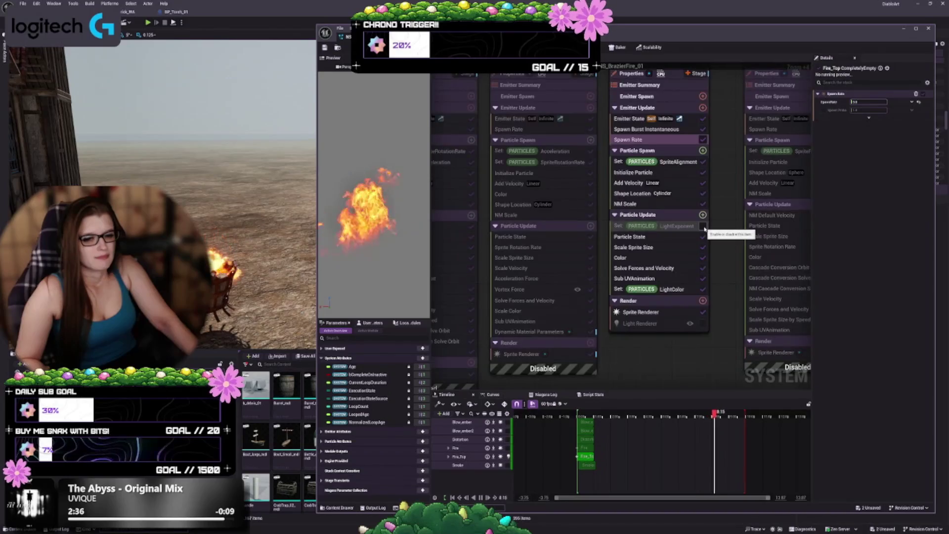
# - Disable Set LightColor, then delete Fire_Top's Light Renderer and Set LightExponent module
pyautogui.click(703, 289)
pyautogui.scroll(-2, 662, 275)
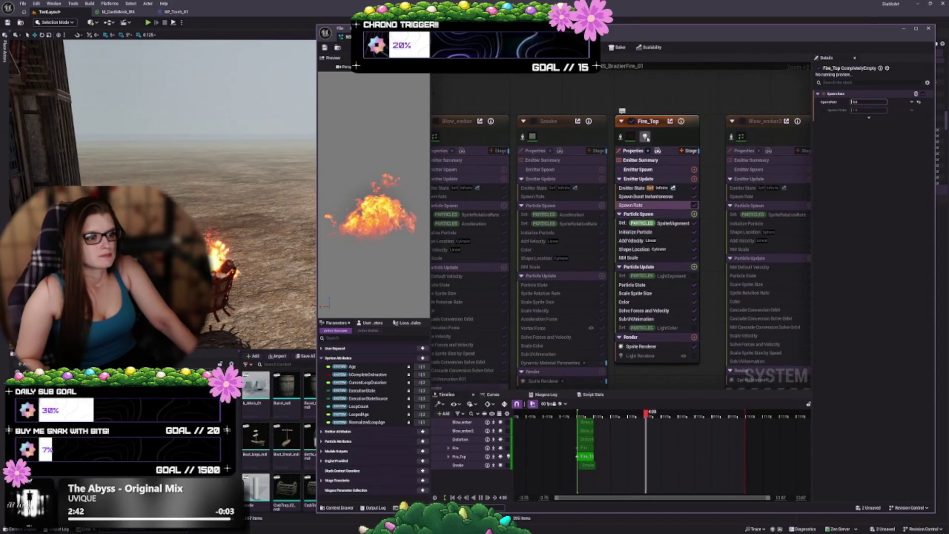
pyautogui.click(647, 138)
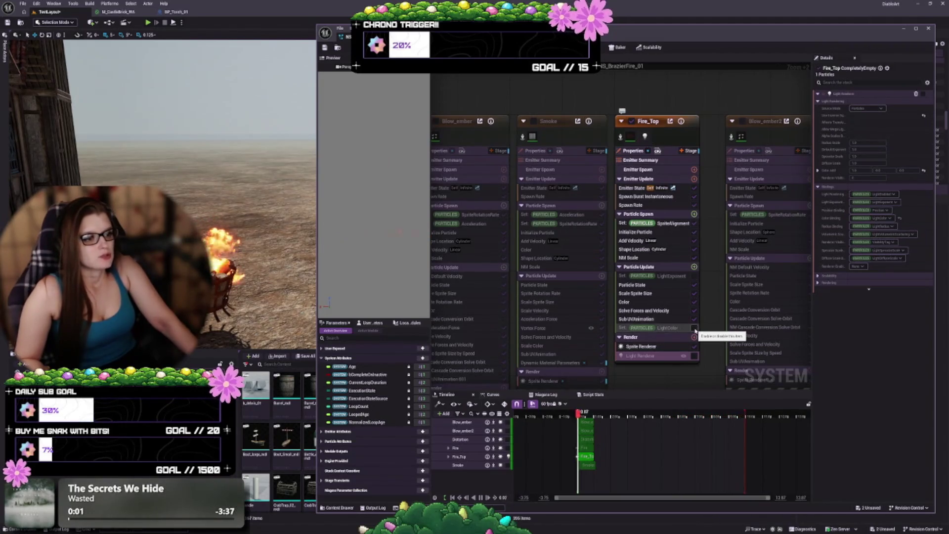
pyautogui.click(682, 346)
pyautogui.click(675, 356)
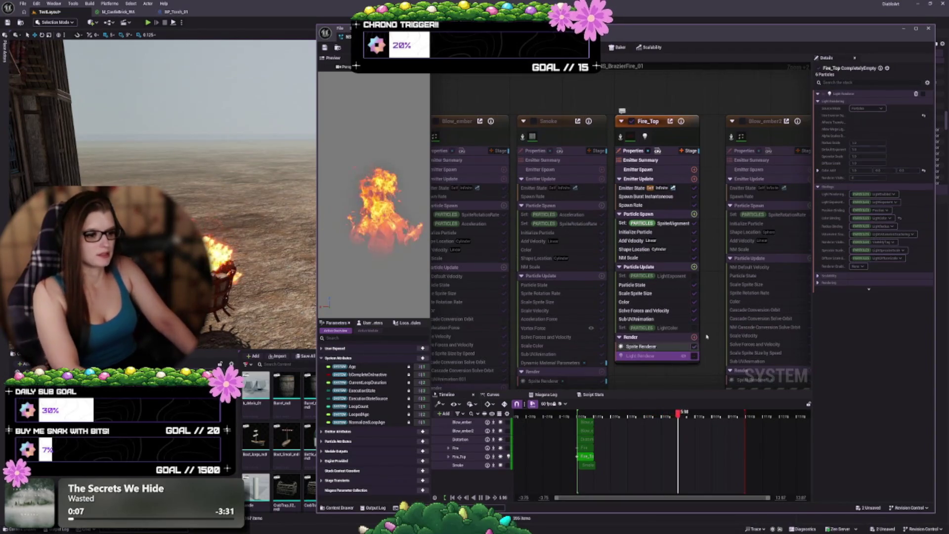
pyautogui.press('Delete')
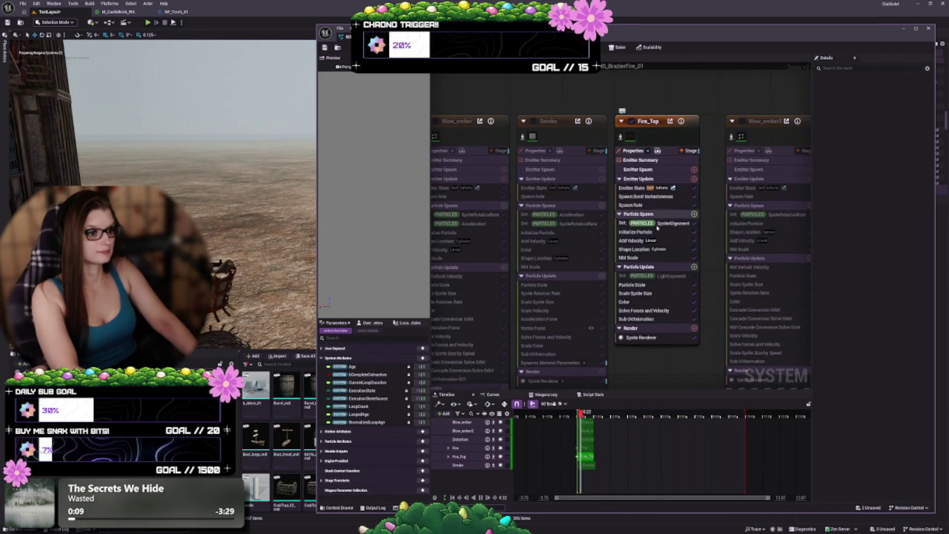
pyautogui.click(662, 275)
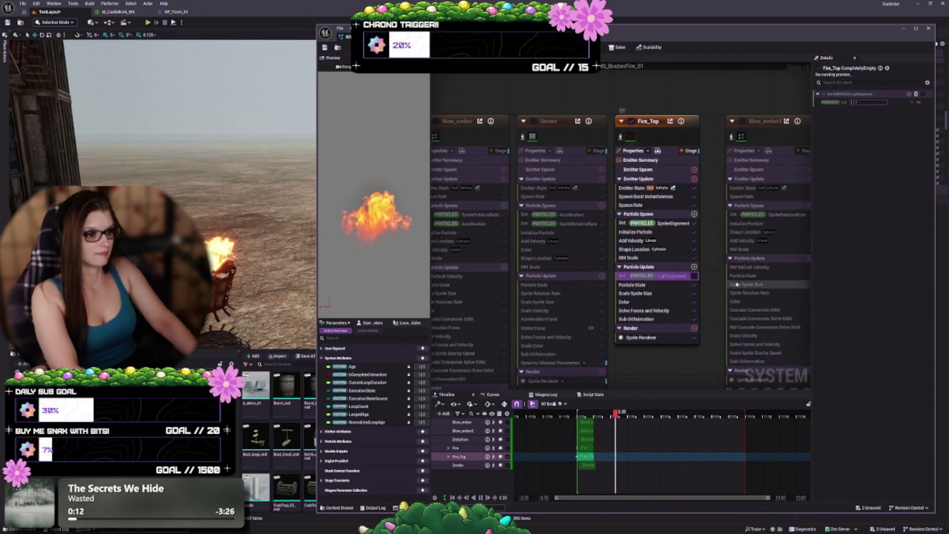
pyautogui.press('Delete')
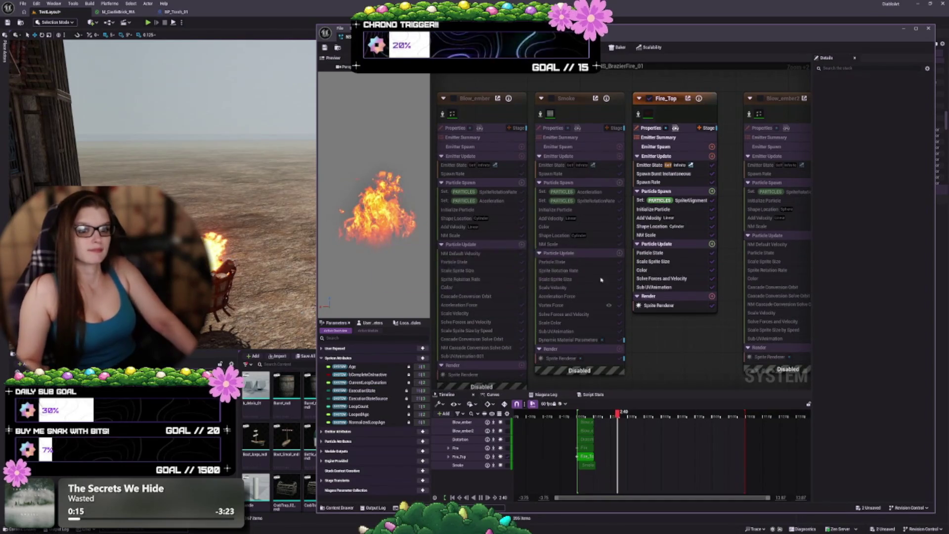
# - Enable the Fire emitter and toggle Fire_Top off and back on
pyautogui.scroll(-3, 735, 316)
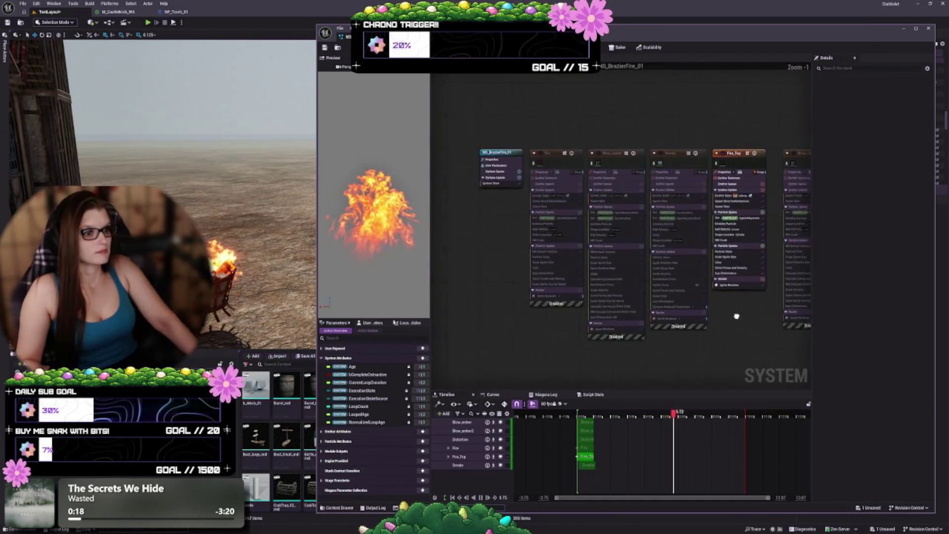
pyautogui.moveTo(735, 316); pyautogui.dragTo(637, 254)
pyautogui.scroll(1, 567, 210)
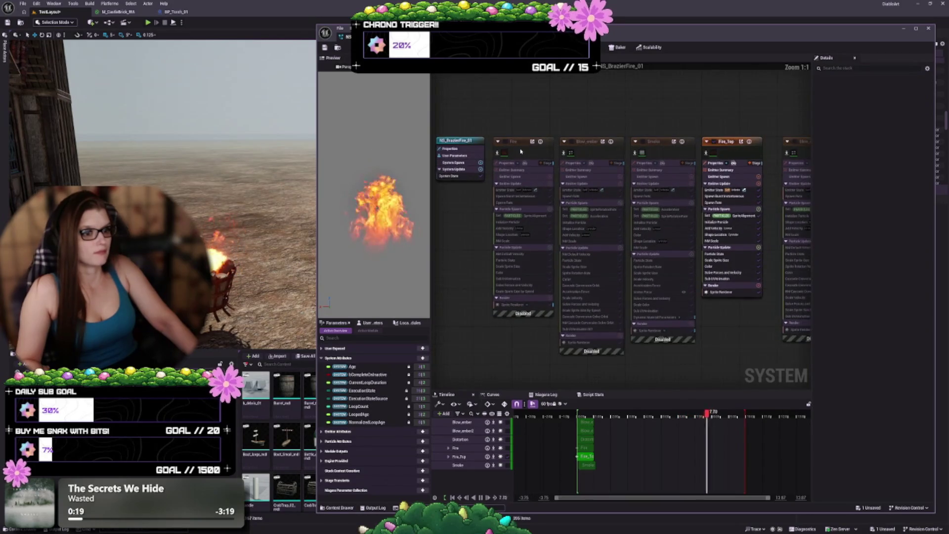
pyautogui.click(506, 143)
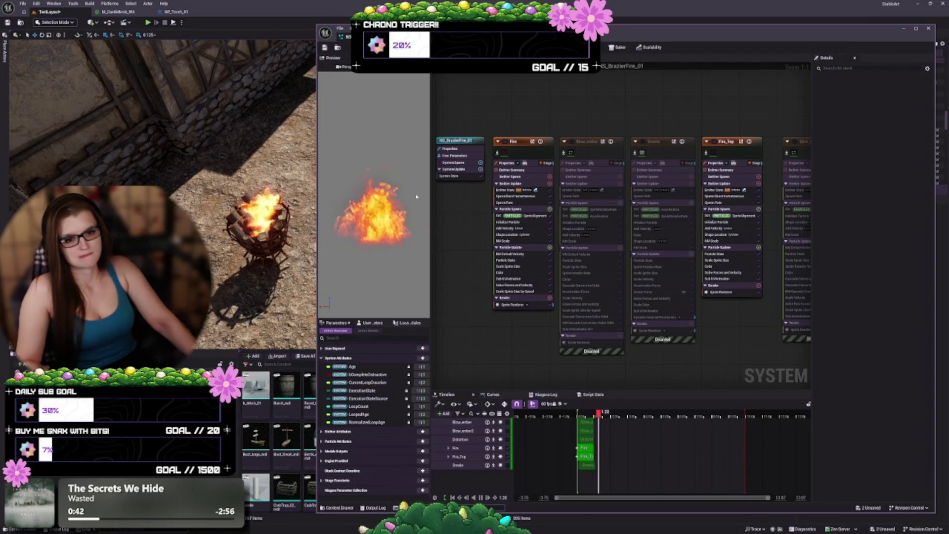
pyautogui.click(714, 142)
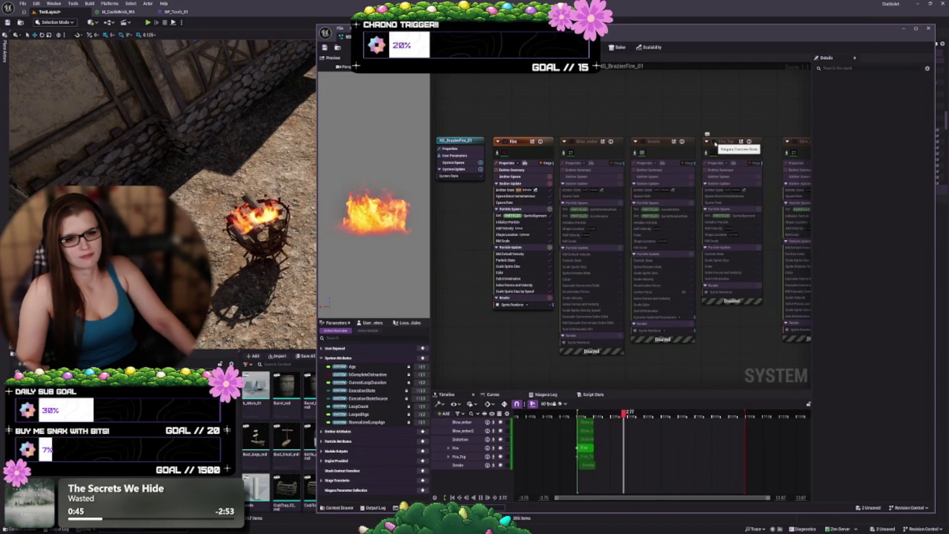
pyautogui.click(714, 143)
# - Enable the Blow_ember and Smoke emitters, then pan to Blow_ember2 and Distortion
pyautogui.moveTo(247, 261); pyautogui.dragTo(246, 237)
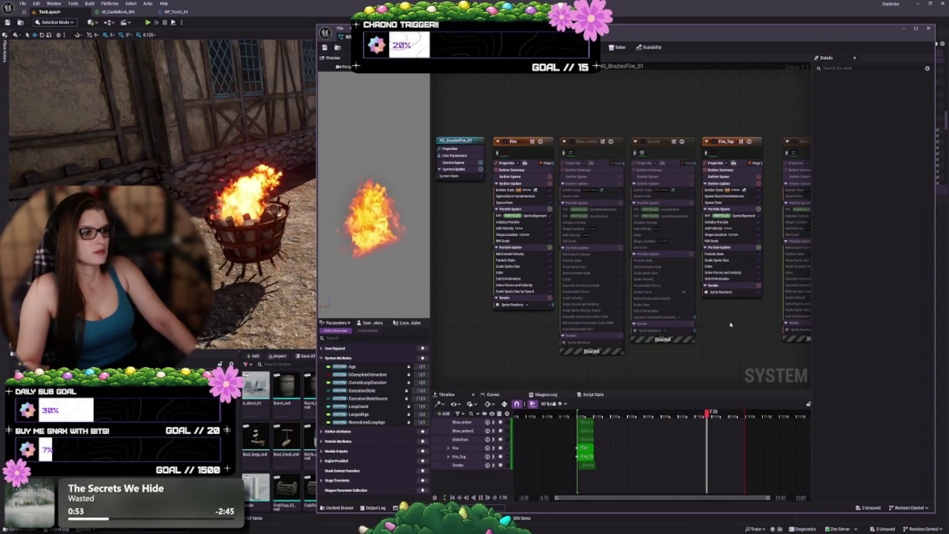
pyautogui.click(572, 143)
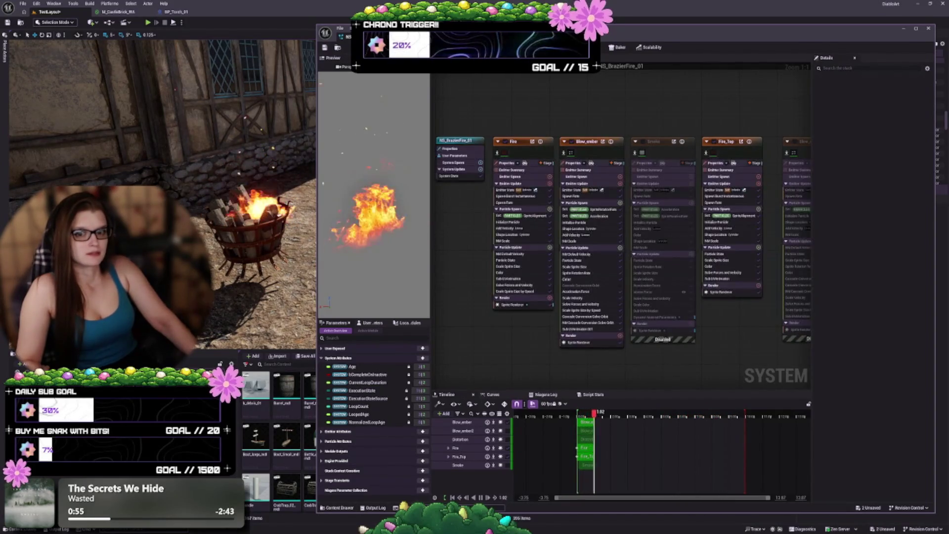
pyautogui.moveTo(247, 238); pyautogui.dragTo(223, 237)
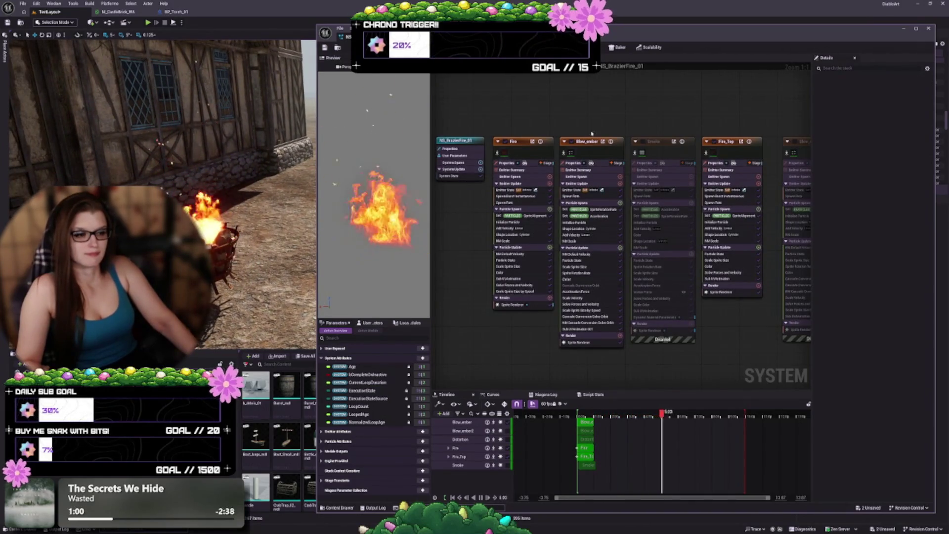
pyautogui.click(642, 143)
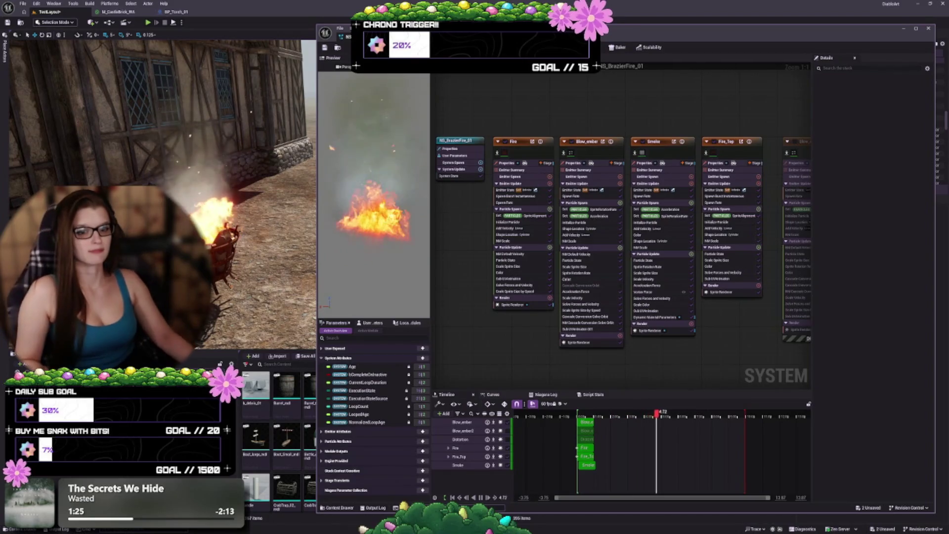
pyautogui.moveTo(164, 198); pyautogui.dragTo(133, 197)
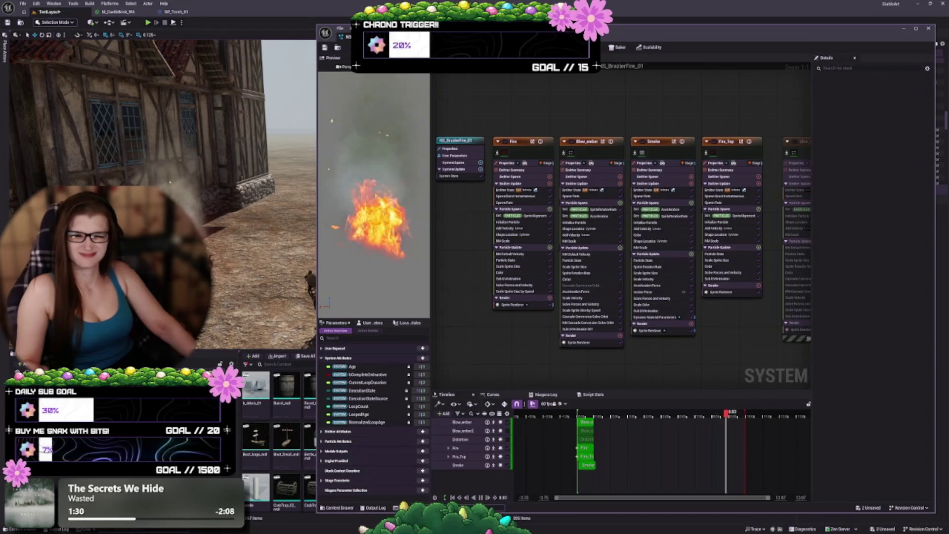
pyautogui.moveTo(739, 350); pyautogui.dragTo(561, 327)
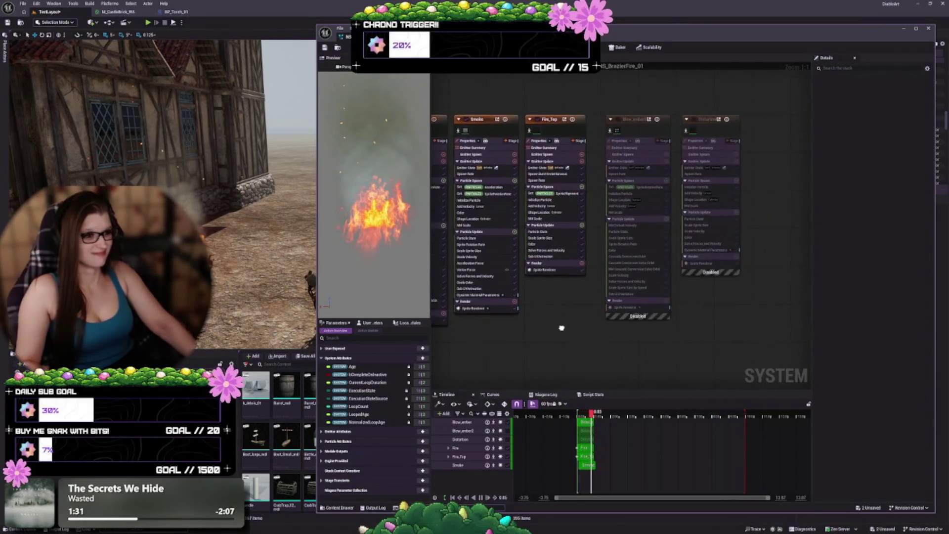
# - Select and frame the Blow_ember2 node, then enable it
pyautogui.click(633, 122)
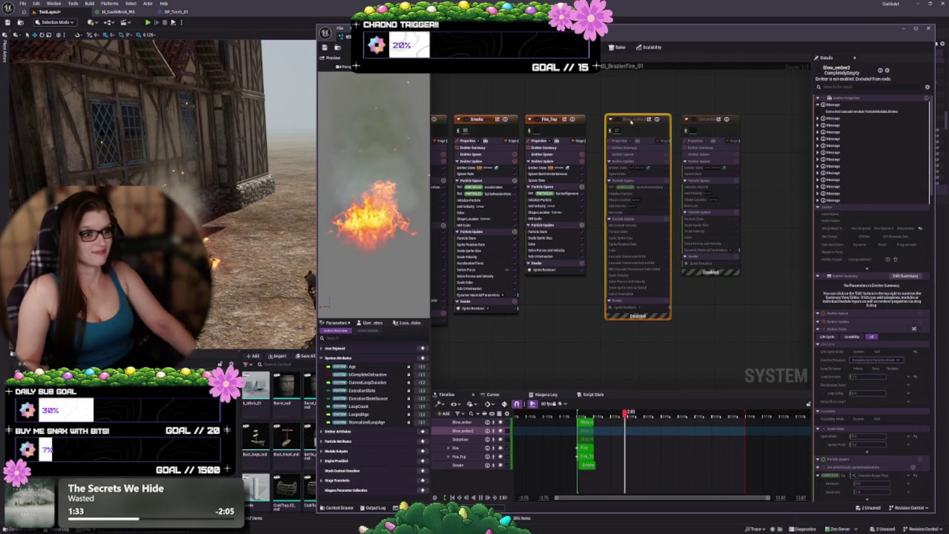
pyautogui.moveTo(632, 122); pyautogui.dragTo(618, 123)
pyautogui.scroll(3, 649, 238)
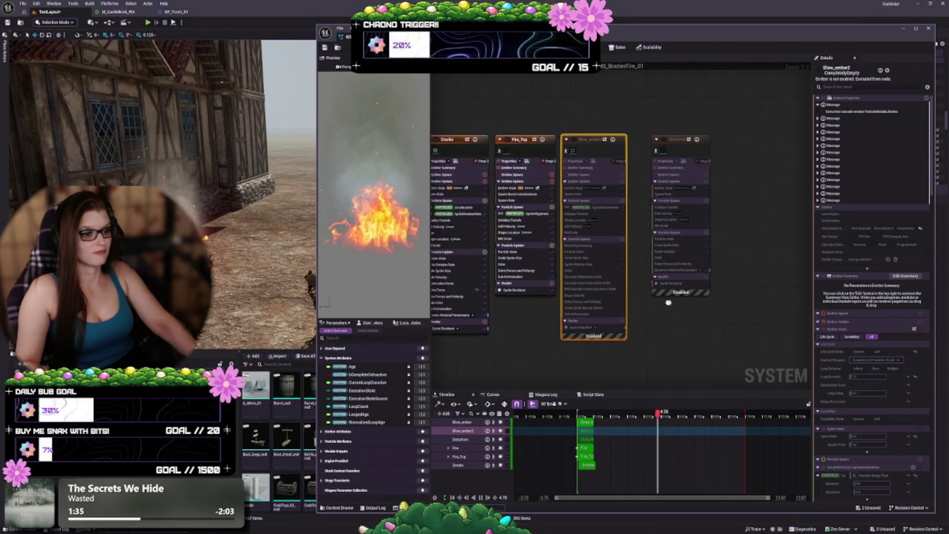
pyautogui.press('f')
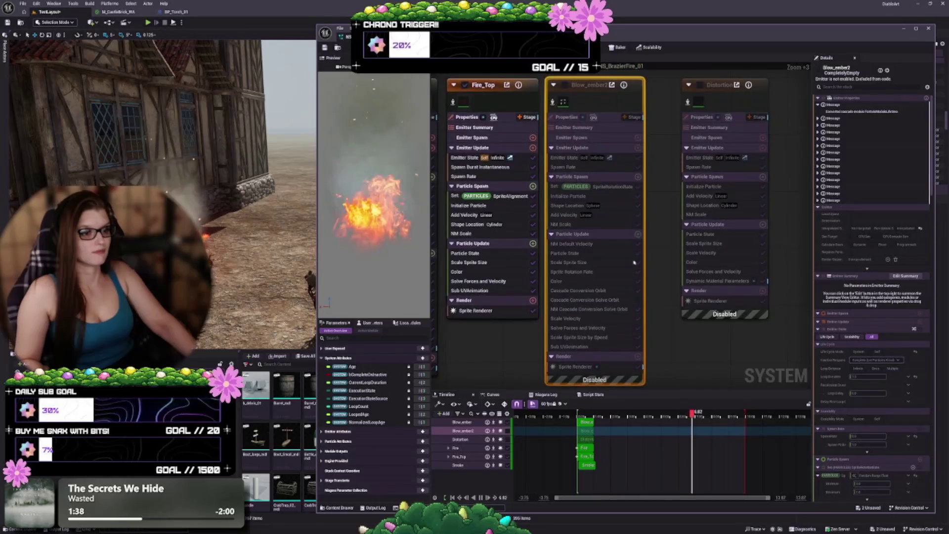
pyautogui.click(564, 86)
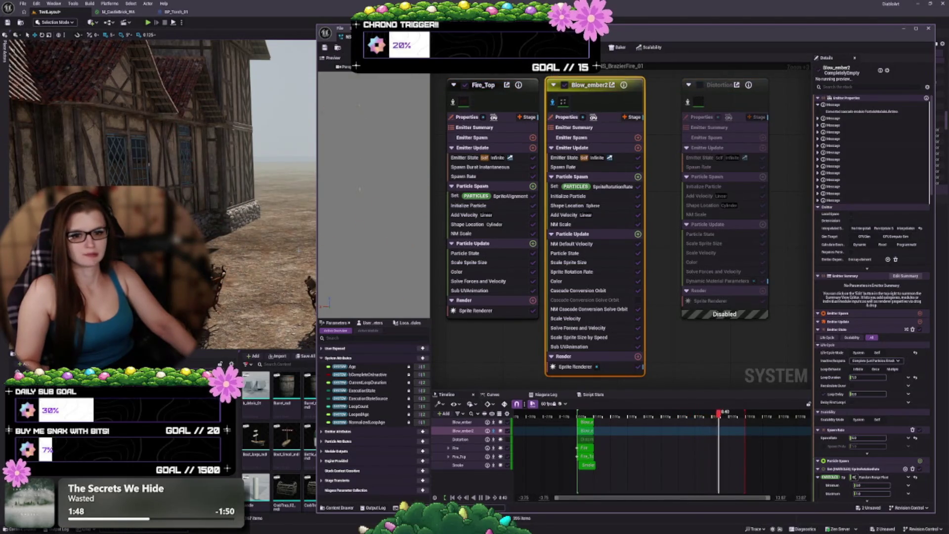
# - Review Blow_ember2's Spawn Rate, Shape Location, Initialize Particle, Color and Scale Sprite Size by Speed
pyautogui.click(617, 168)
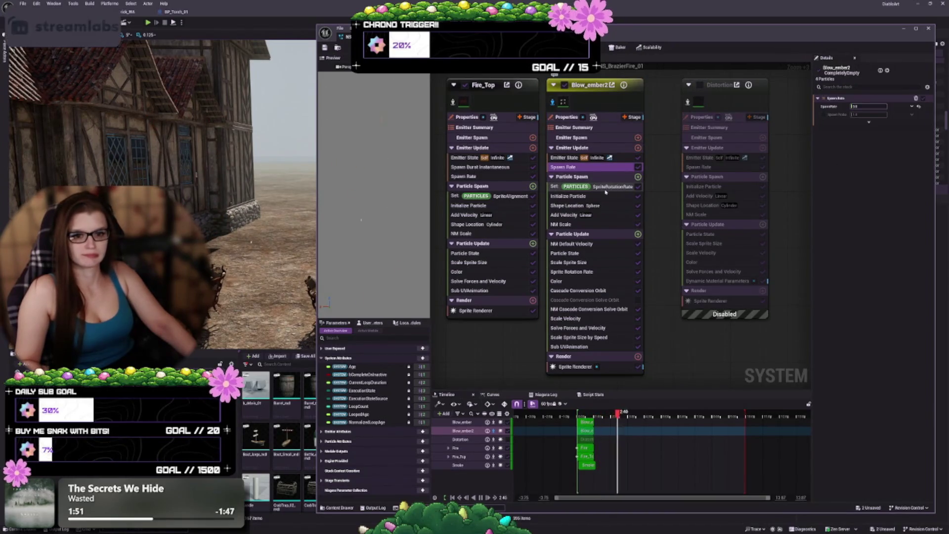
pyautogui.click(601, 206)
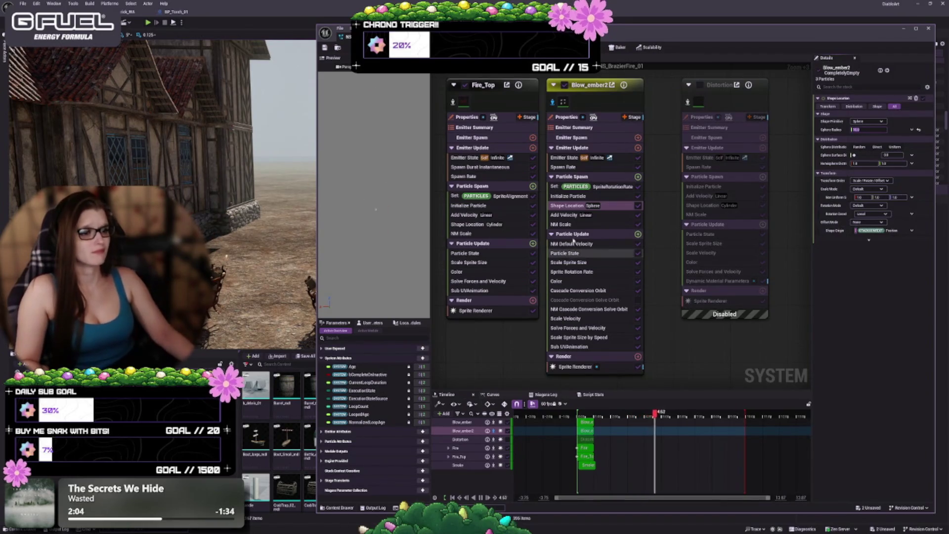
pyautogui.click(599, 197)
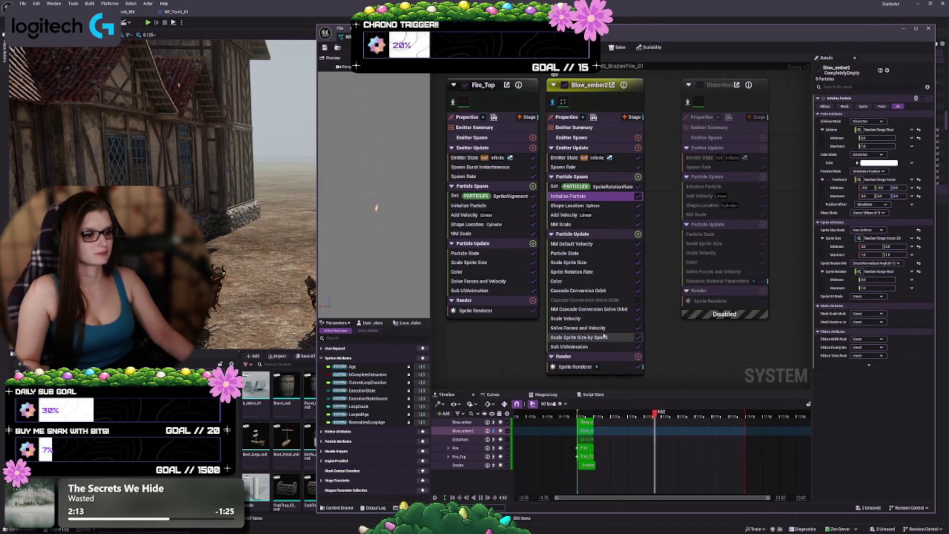
pyautogui.click(573, 281)
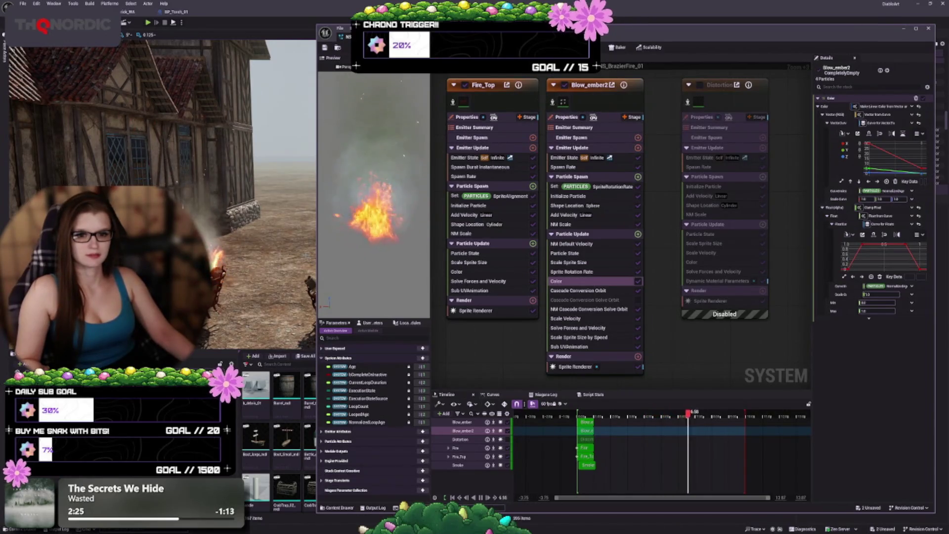
pyautogui.click(595, 196)
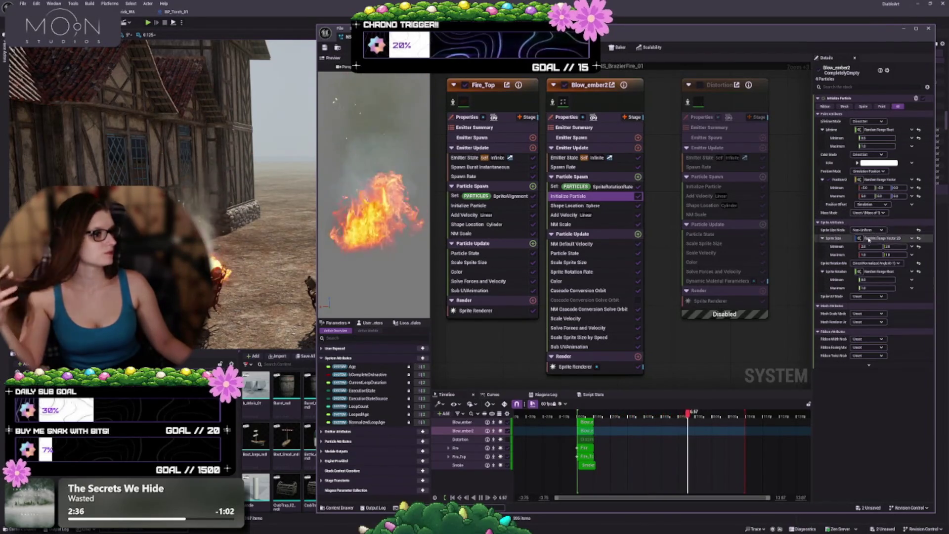
pyautogui.click(588, 337)
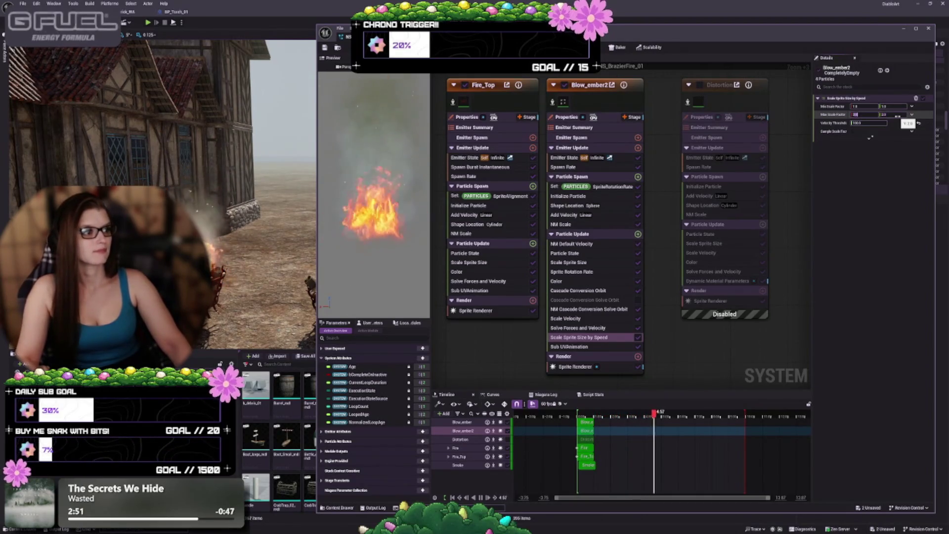
# - Set Scale Sprite Size by Speed's Max Scale Factor to 5 with Velocity Threshold 100.0, then review the Cascade Conversion Orbit settings
pyautogui.write('5')
pyautogui.press('Tab')
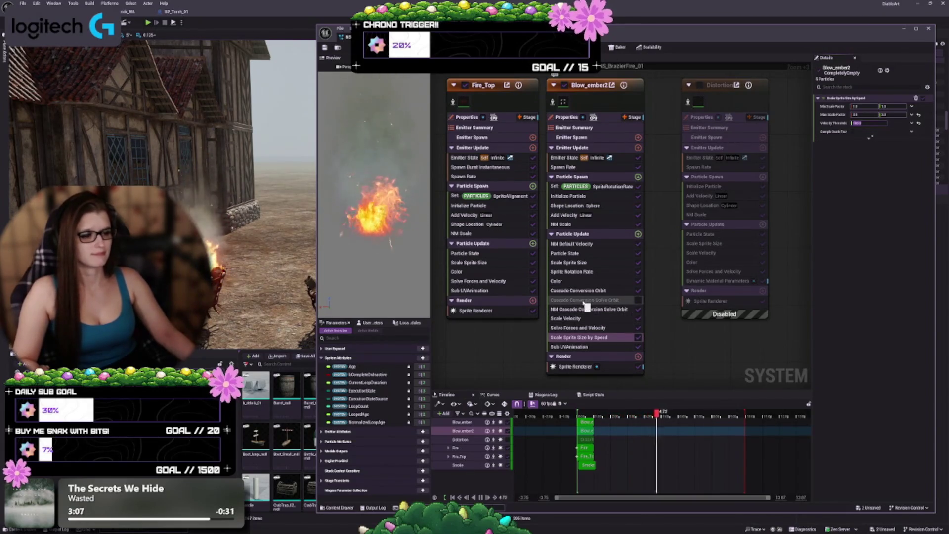
pyautogui.press('Return')
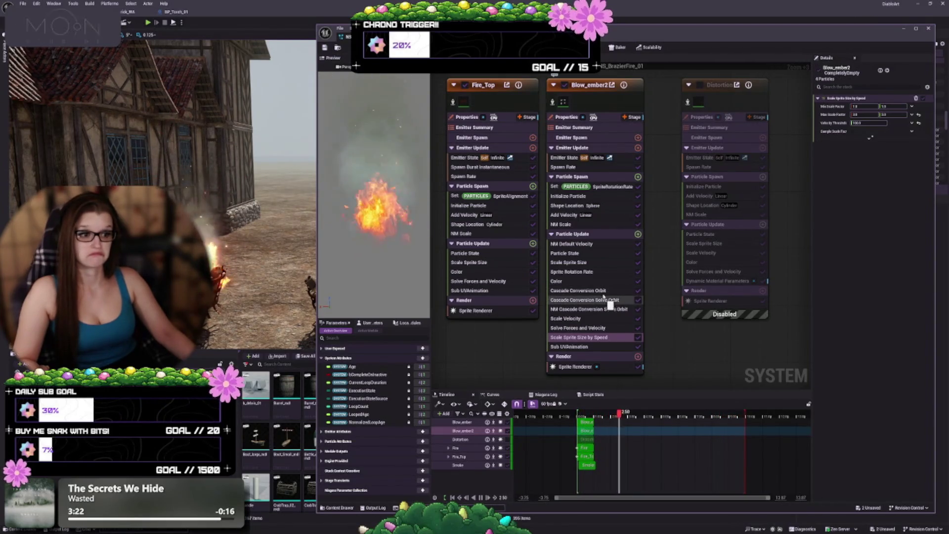
pyautogui.click(603, 298)
pyautogui.click(602, 291)
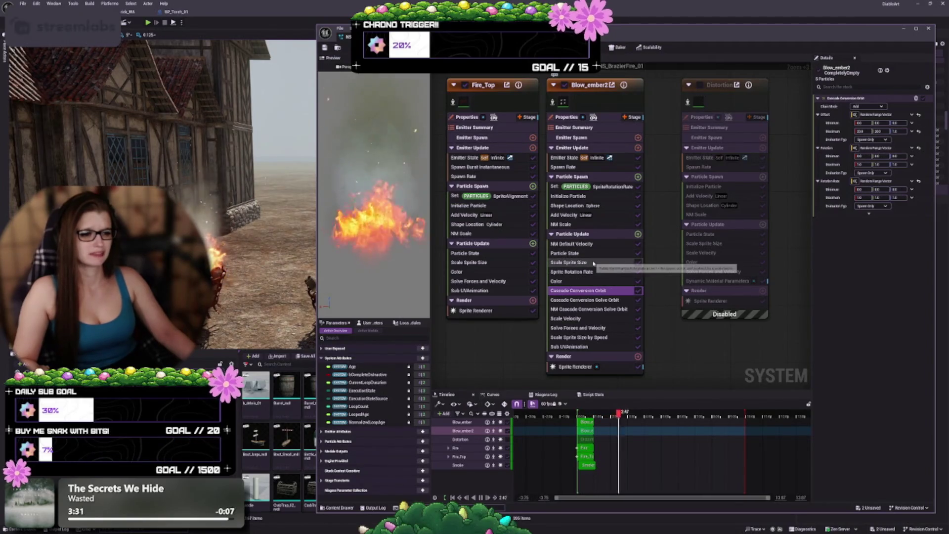
# - Raise a key on Blow_ember2's Scale Sprite Size curve and review its Color settings
pyautogui.click(593, 264)
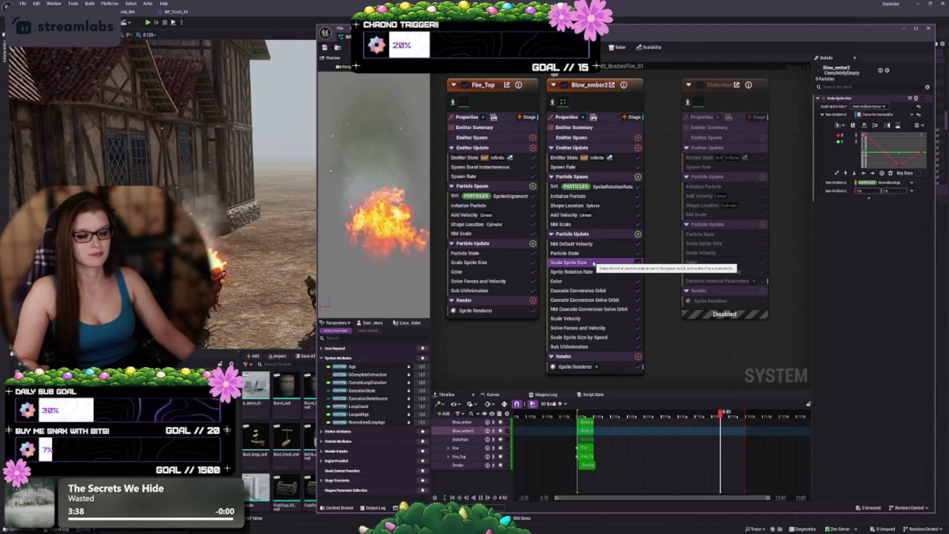
pyautogui.moveTo(900, 166); pyautogui.dragTo(899, 157)
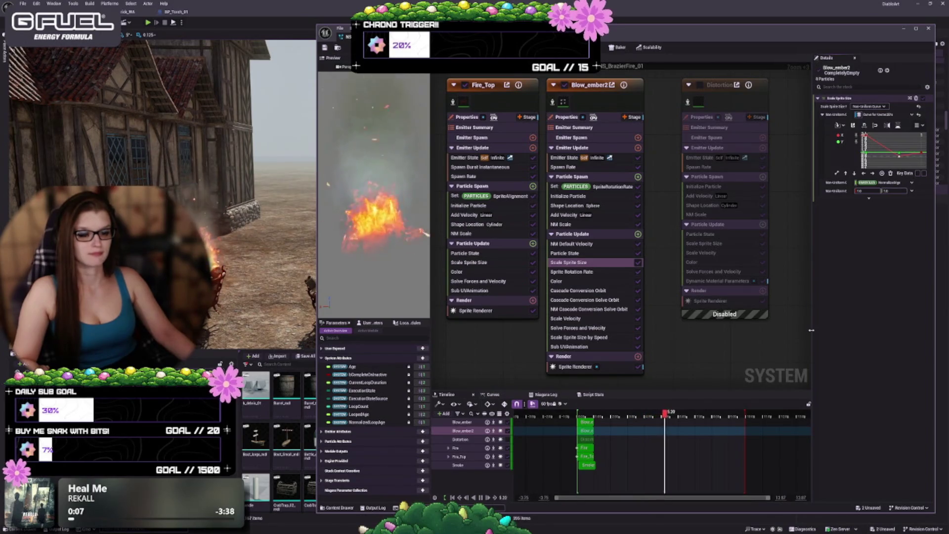
pyautogui.moveTo(266, 303)
pyautogui.mouseDown()
pyautogui.moveTo(294, 303)
pyautogui.moveTo(293, 289)
pyautogui.mouseUp()
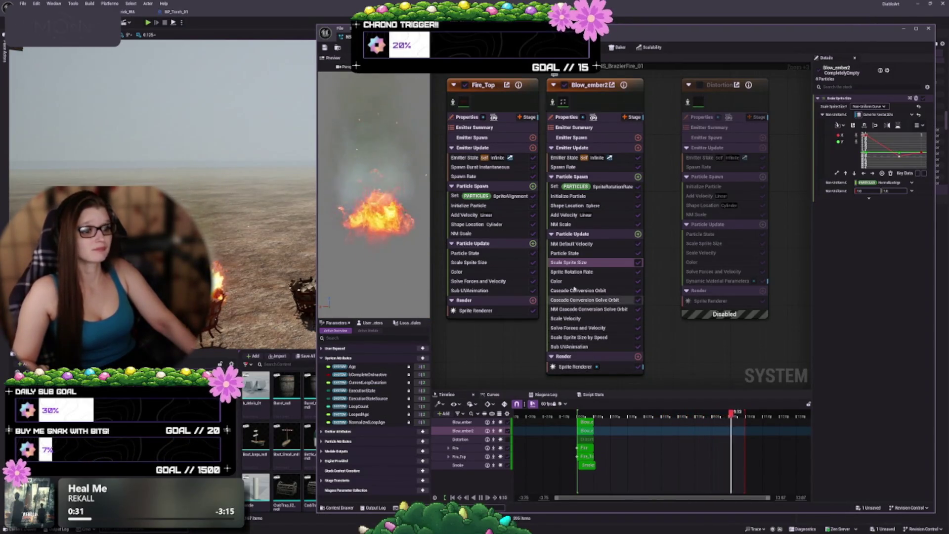
pyautogui.click(574, 286)
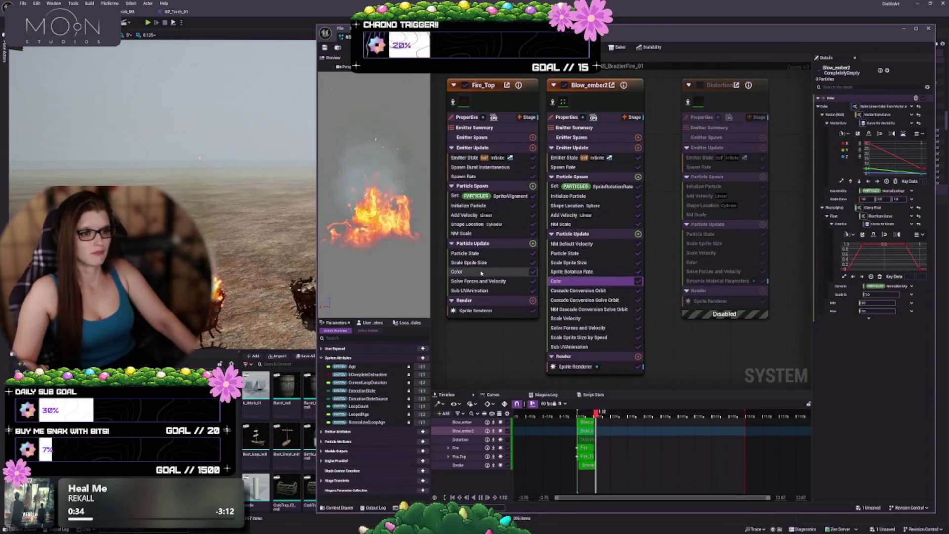
# - Compare Blow_ember's Color module settings with Blow_ember2's
pyautogui.moveTo(473, 337)
pyautogui.mouseDown()
pyautogui.moveTo(609, 330)
pyautogui.moveTo(669, 341)
pyautogui.mouseUp()
pyautogui.scroll(-1, 618, 352)
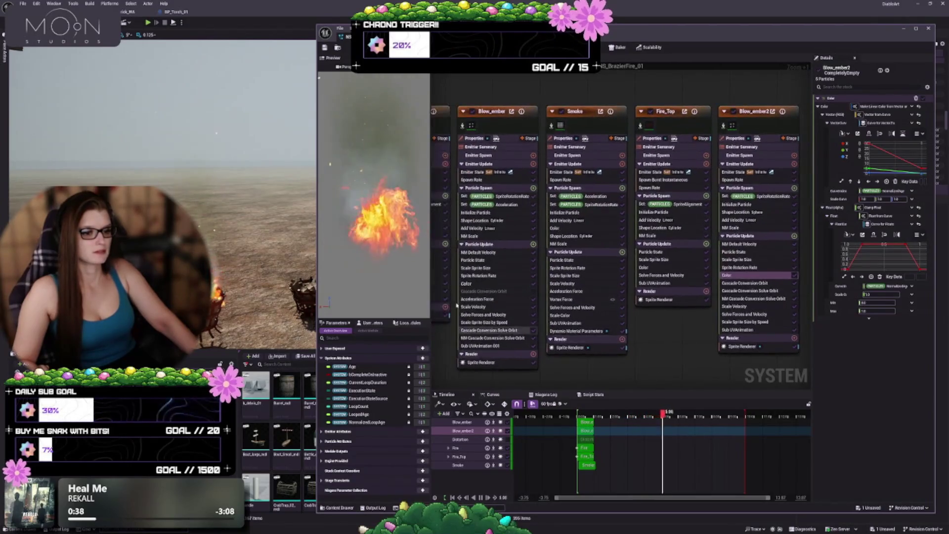
pyautogui.click(495, 284)
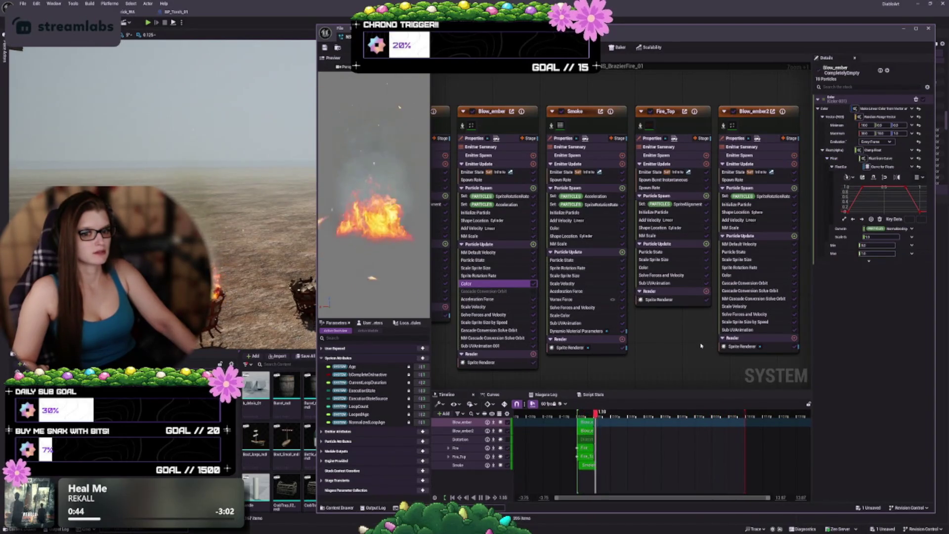
# - Nudge the Distortion emitter node left and tick its enable checkbox
pyautogui.moveTo(700, 346); pyautogui.dragTo(504, 356)
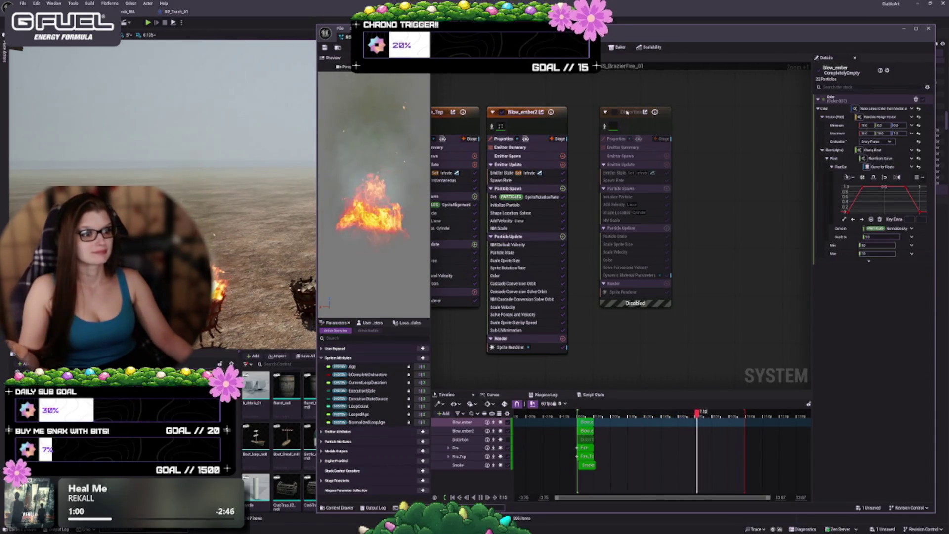
pyautogui.click(616, 124)
pyautogui.moveTo(617, 124); pyautogui.dragTo(593, 125)
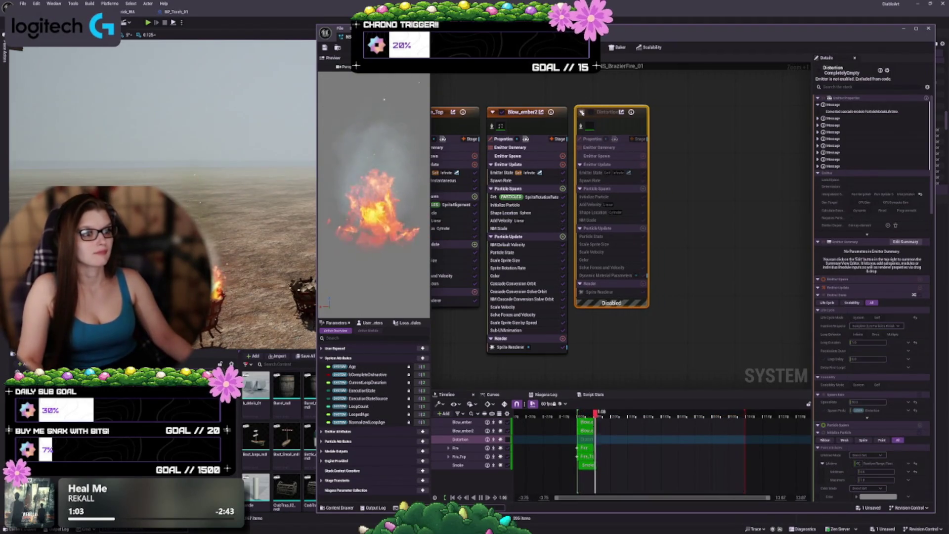
pyautogui.click(590, 112)
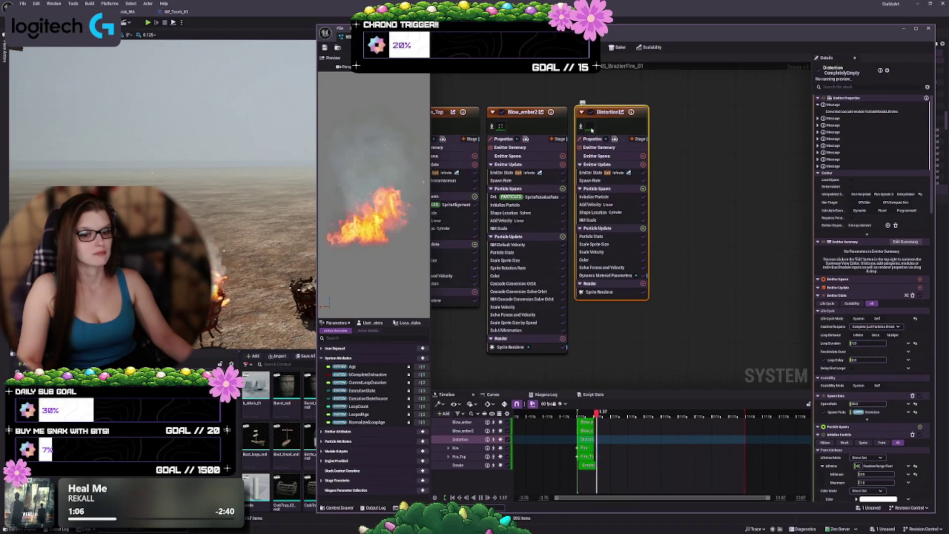
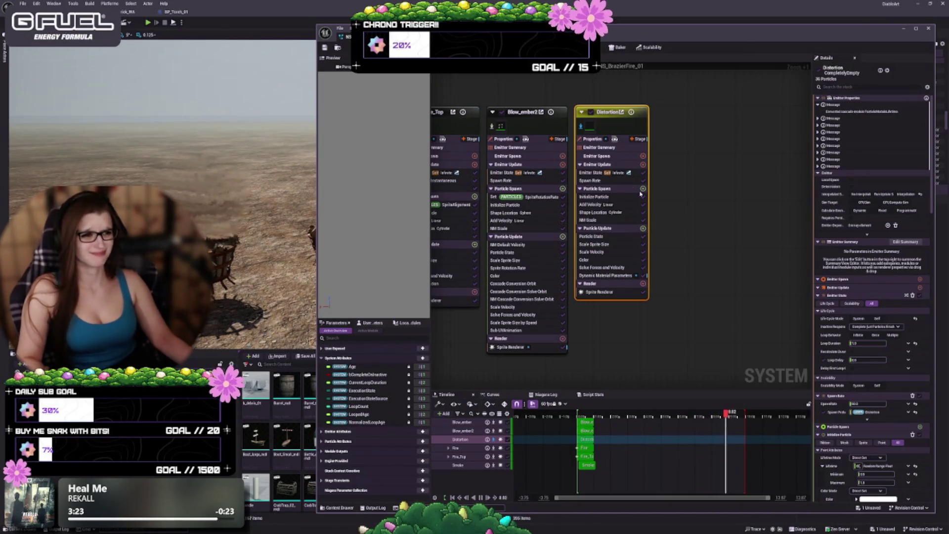
# - Set the Distortion emitter's spawn rate to 10 and review its initialization and velocity settings
pyautogui.click(594, 180)
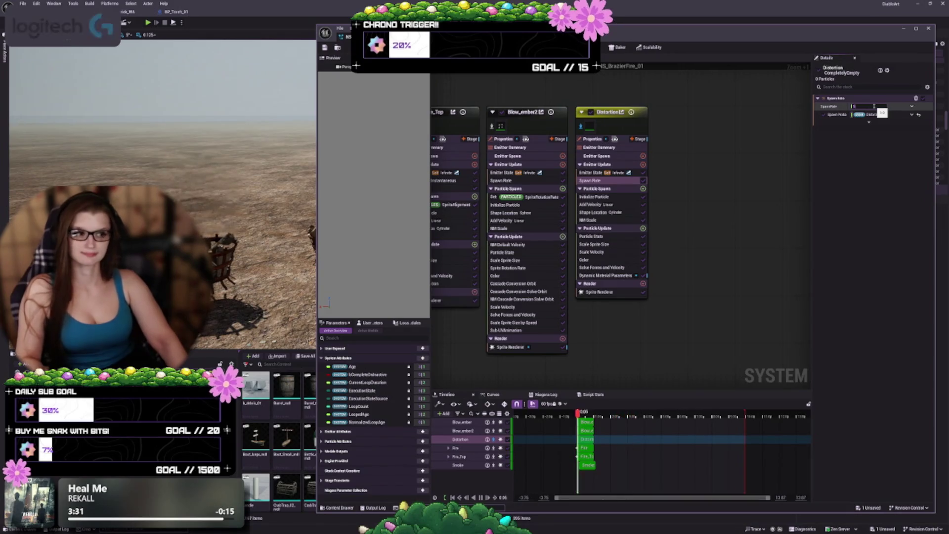
pyautogui.write('100')
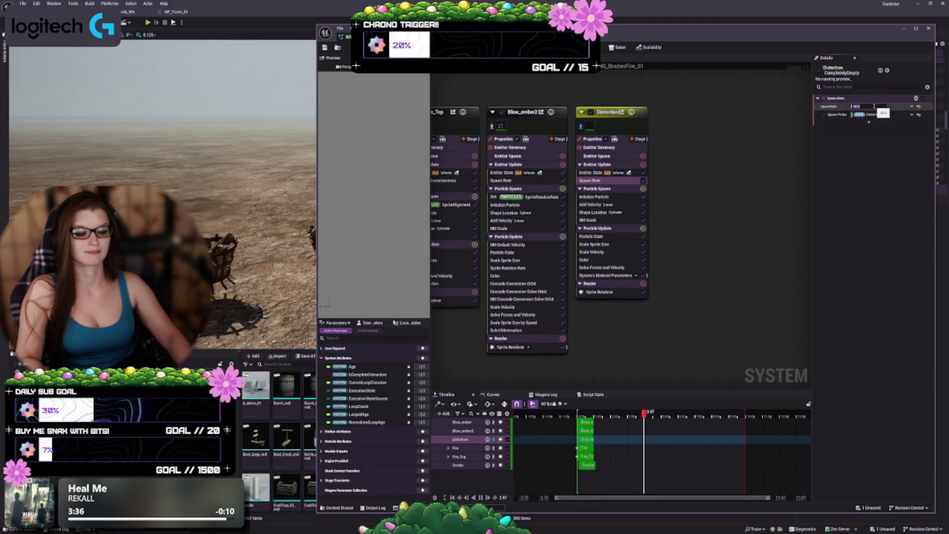
pyautogui.click(604, 198)
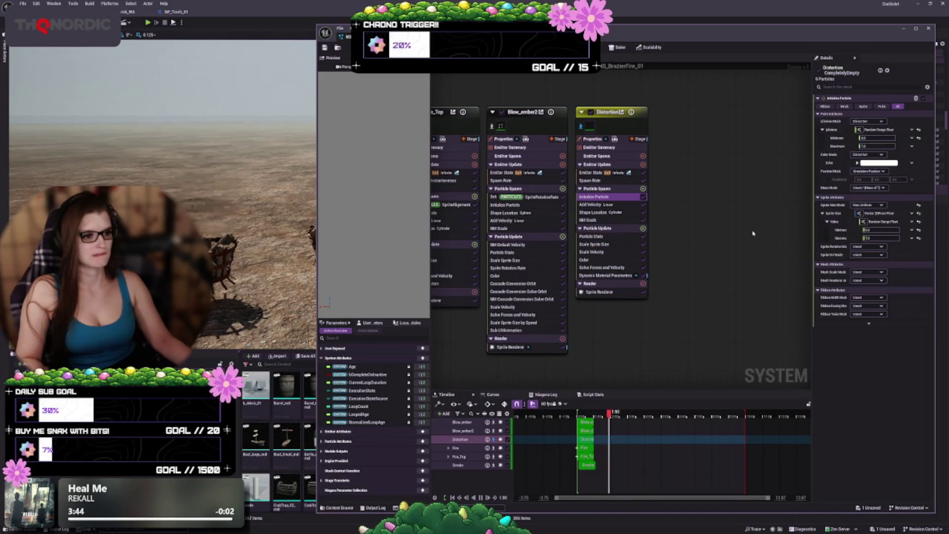
pyautogui.click(623, 205)
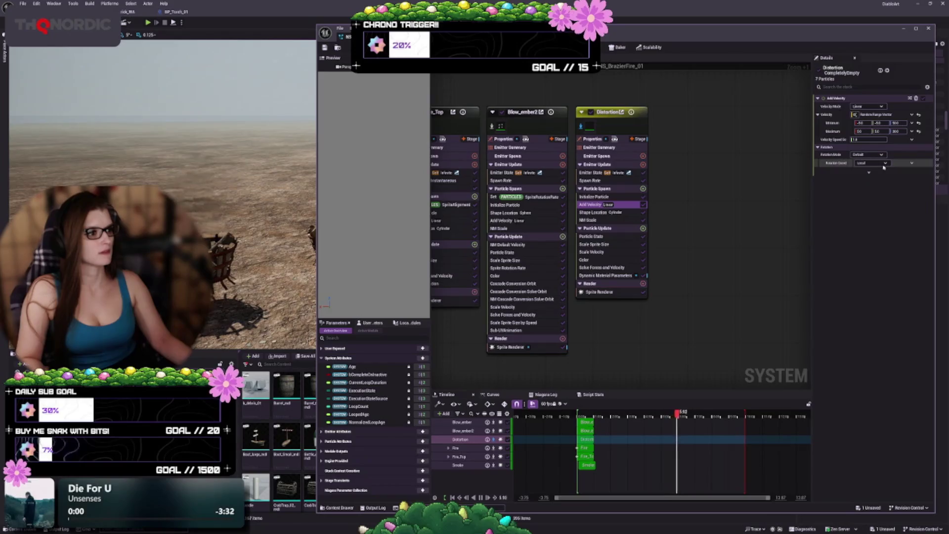
pyautogui.click(895, 123)
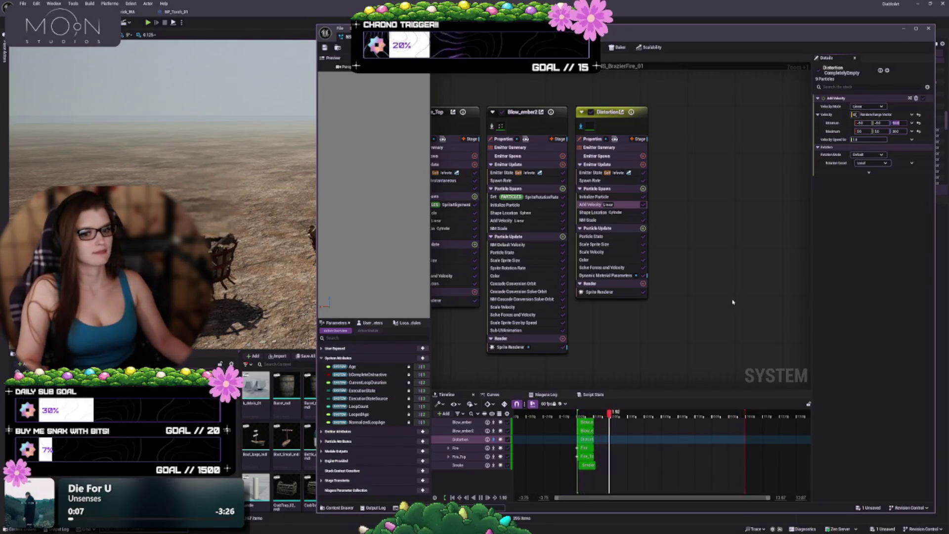
# - Set the Distortion spawn cylinder radius to 20, then review its sprite size, color and material modules
pyautogui.click(593, 212)
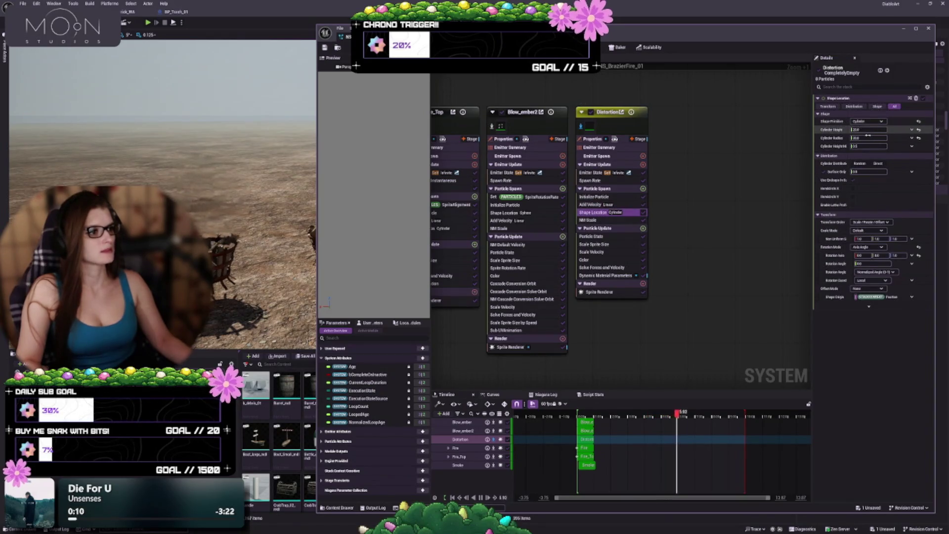
pyautogui.click(867, 138)
pyautogui.write('20')
pyautogui.press('Return')
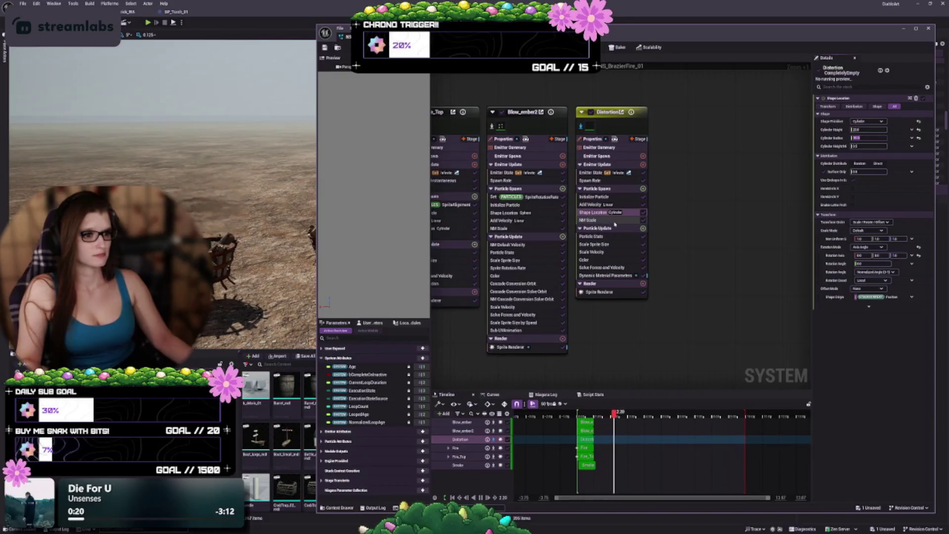
pyautogui.click(612, 244)
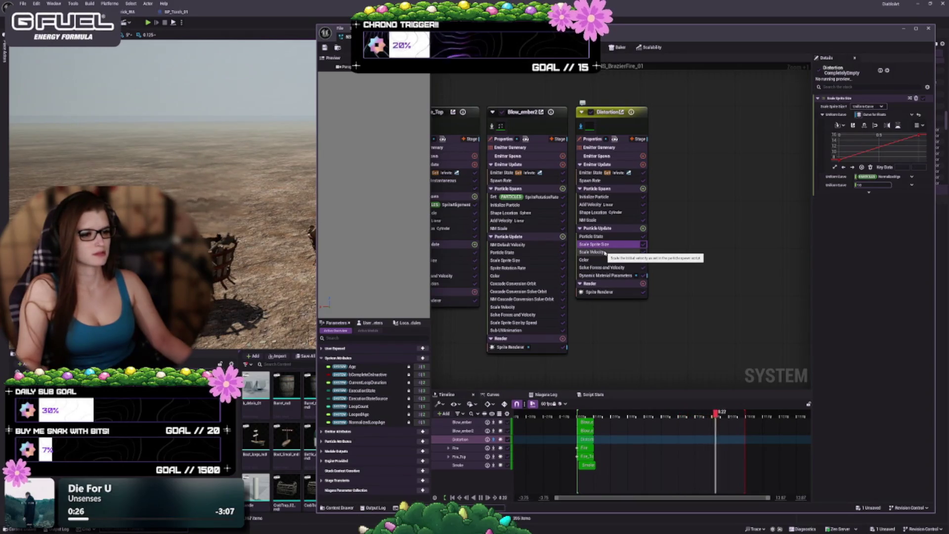
pyautogui.click(603, 260)
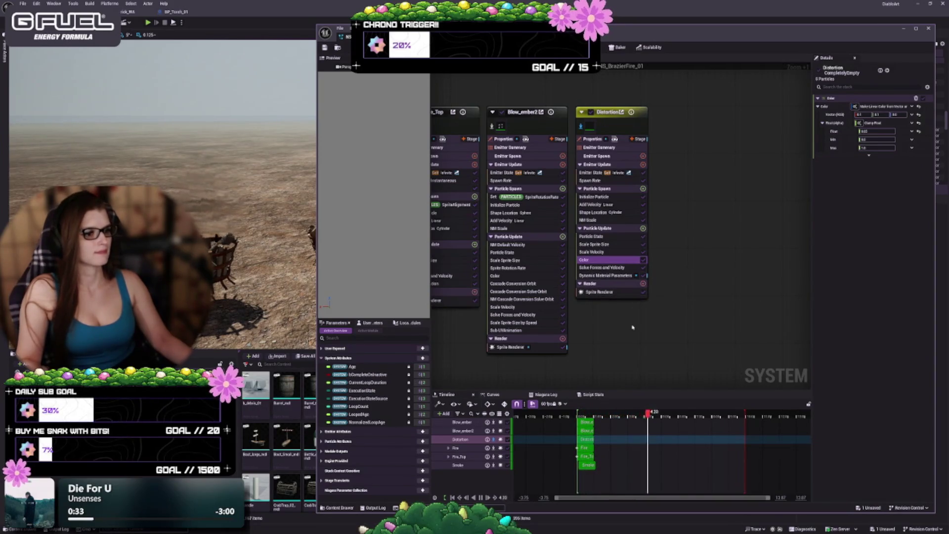
pyautogui.click(617, 275)
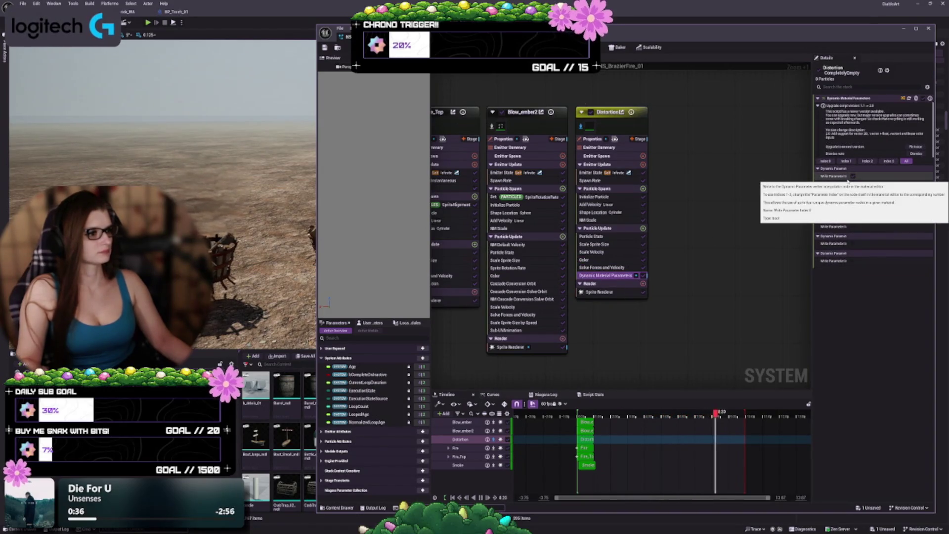
pyautogui.moveTo(855, 177); pyautogui.dragTo(858, 178)
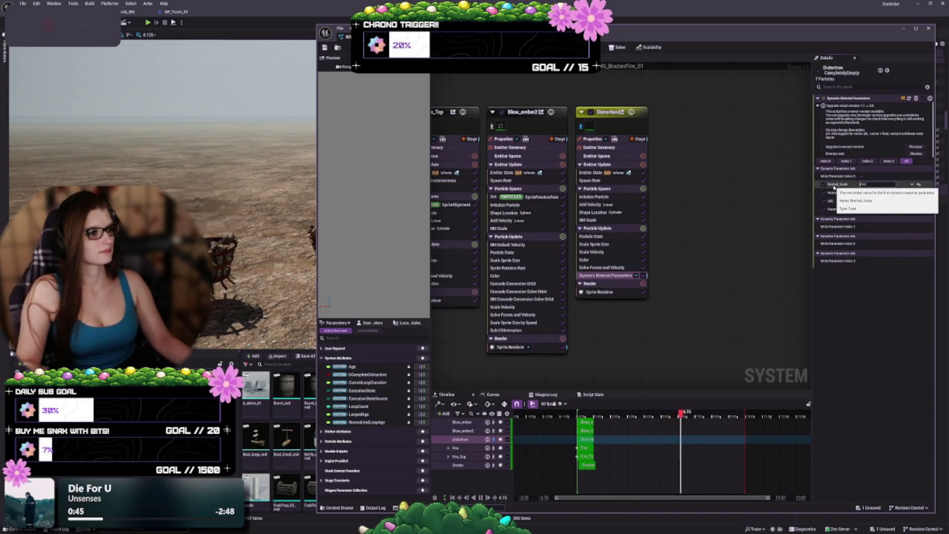
pyautogui.click(877, 183)
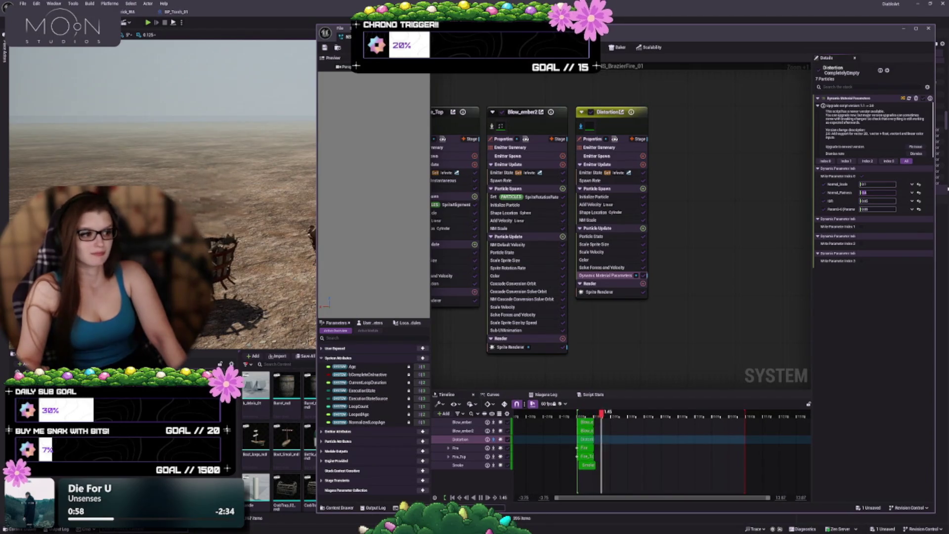
pyautogui.press('Tab')
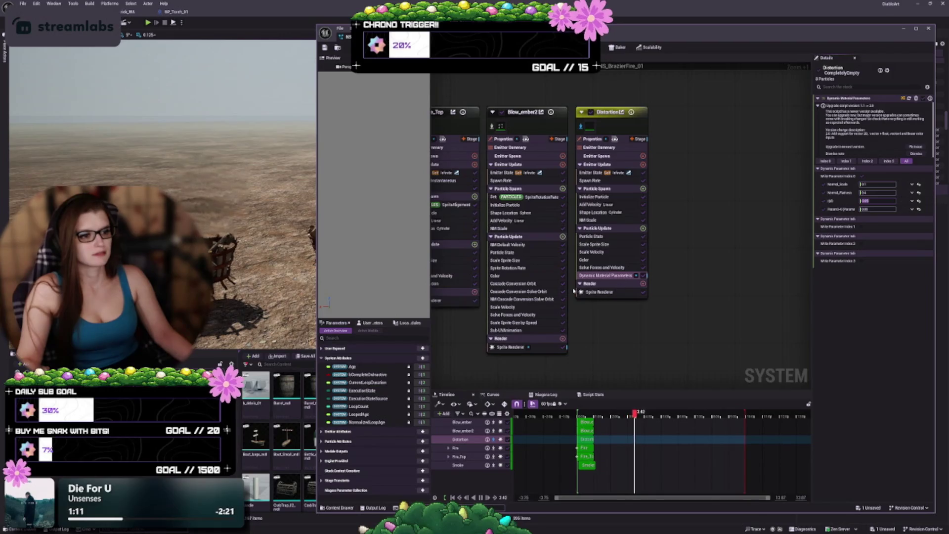
# - Review the Distortion modules, then switch off its isolate toggle so the full fire plays
pyautogui.click(607, 261)
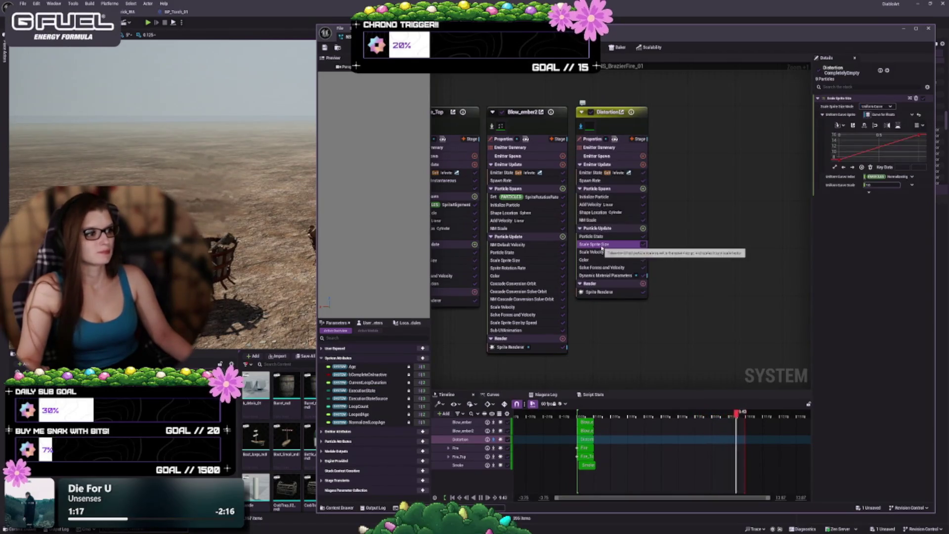
pyautogui.click(603, 237)
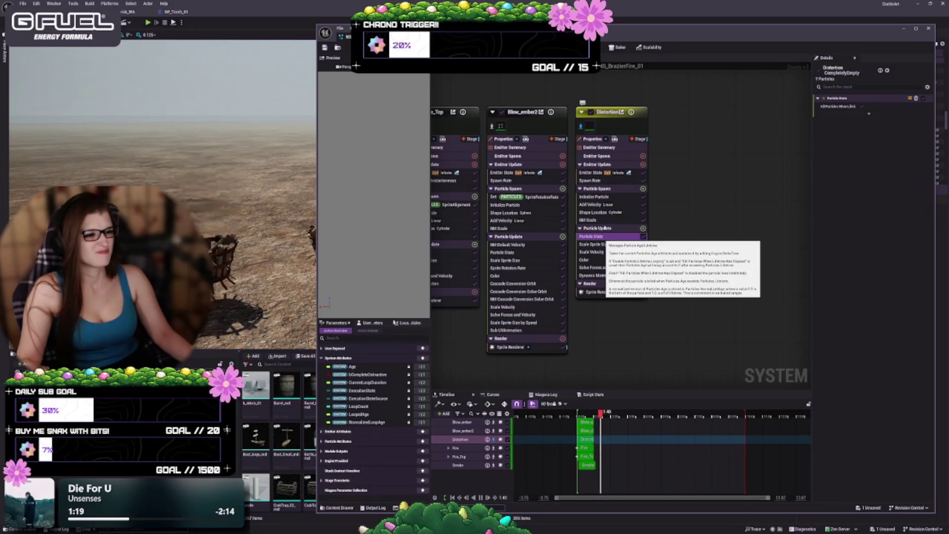
pyautogui.click(607, 252)
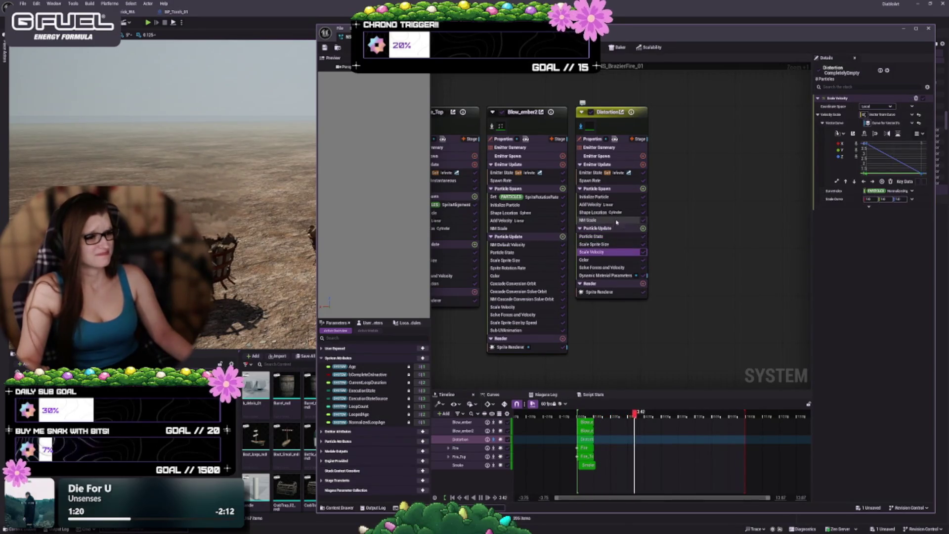
pyautogui.click(583, 212)
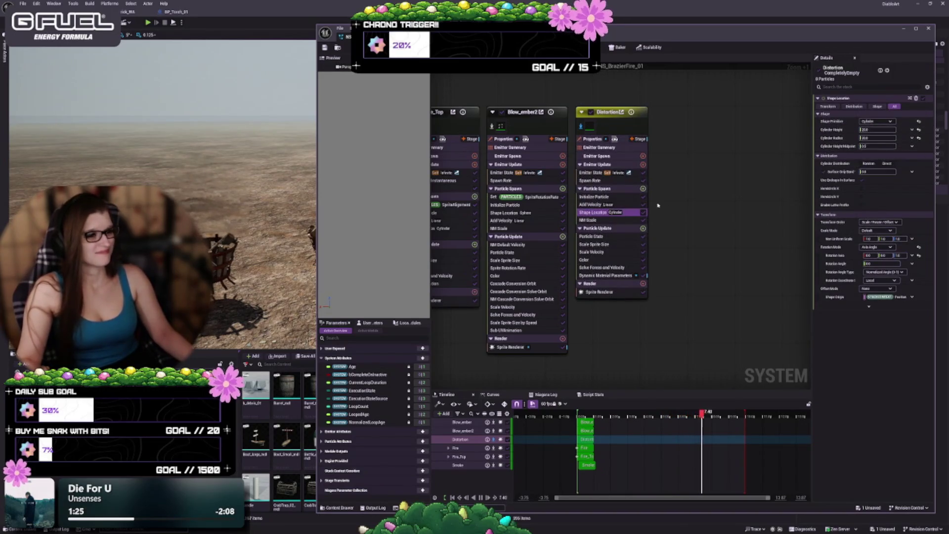
pyautogui.click(593, 197)
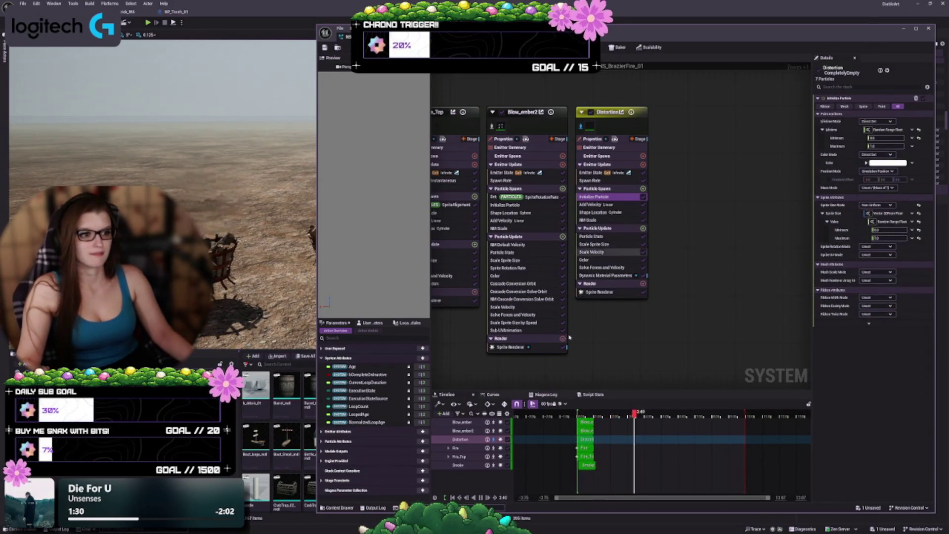
pyautogui.moveTo(569, 337); pyautogui.dragTo(654, 340)
pyautogui.click(631, 127)
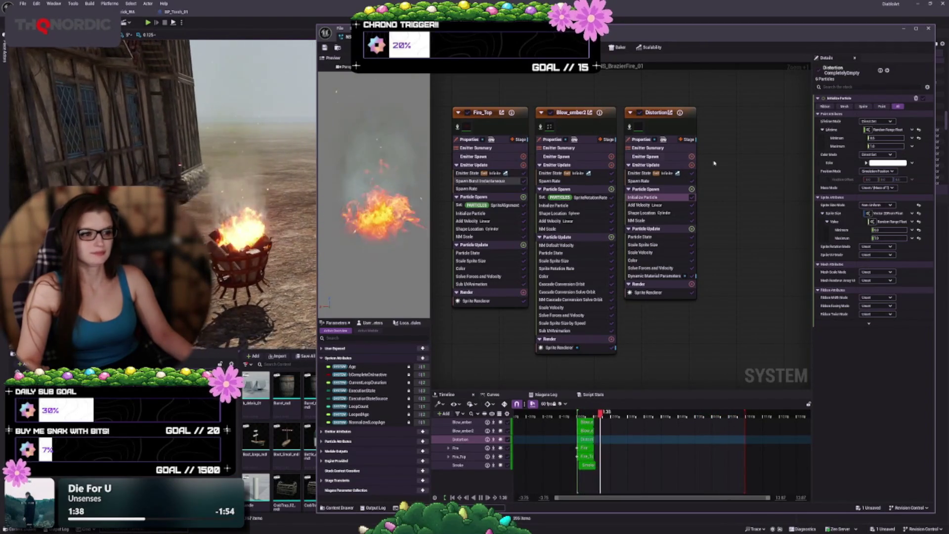
# - Recheck Distortion's Shape Location and Initialize Particle, then drag the Niagara editor's left edge rightward
pyautogui.click(657, 213)
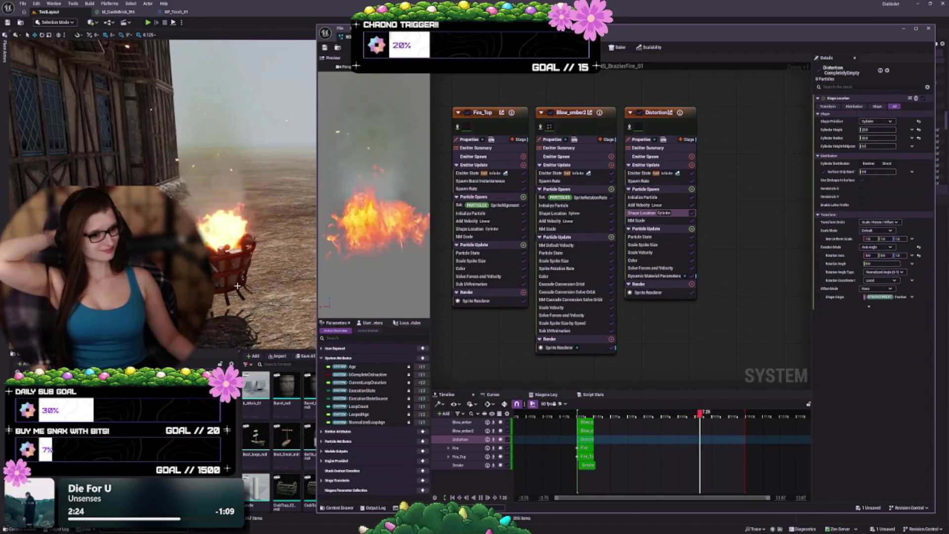
pyautogui.click(655, 198)
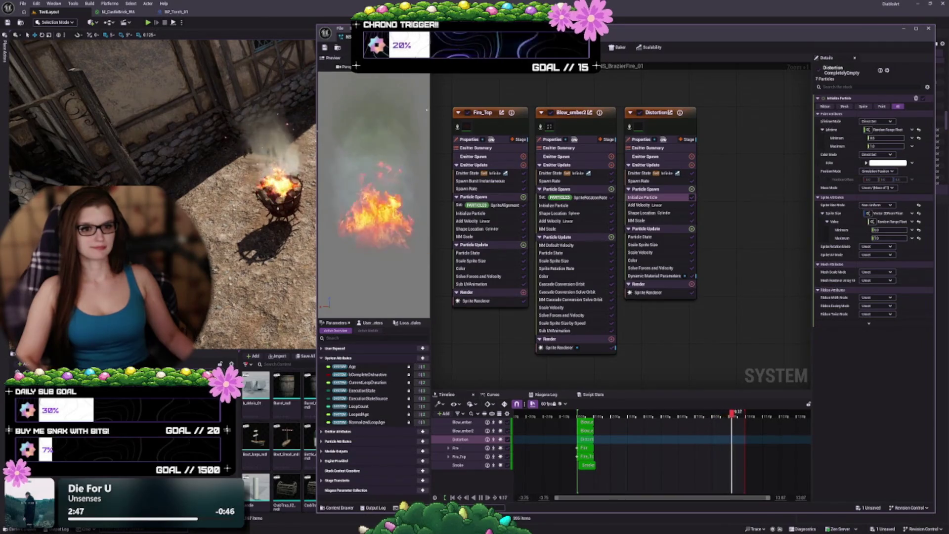
pyautogui.moveTo(316, 131); pyautogui.dragTo(463, 130)
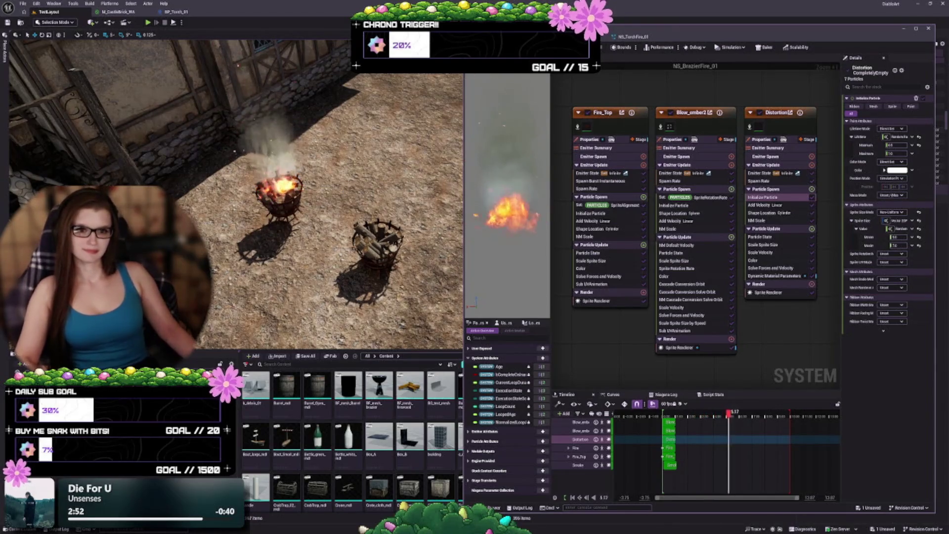
# - Disable the Distortion emitter and pan the graph to the Fire emitter
pyautogui.press('a')
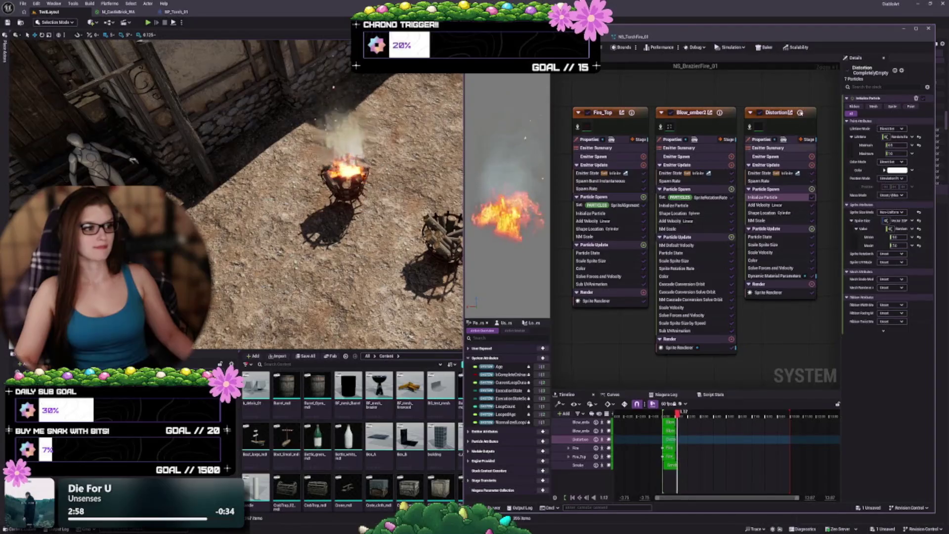
pyautogui.click(760, 113)
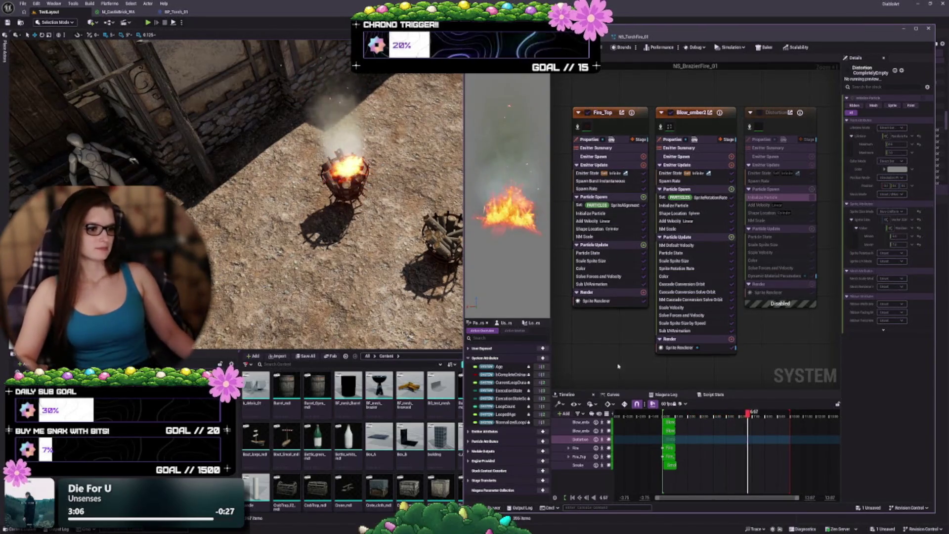
pyautogui.moveTo(618, 362); pyautogui.dragTo(797, 346)
pyautogui.moveTo(617, 363); pyautogui.dragTo(769, 383)
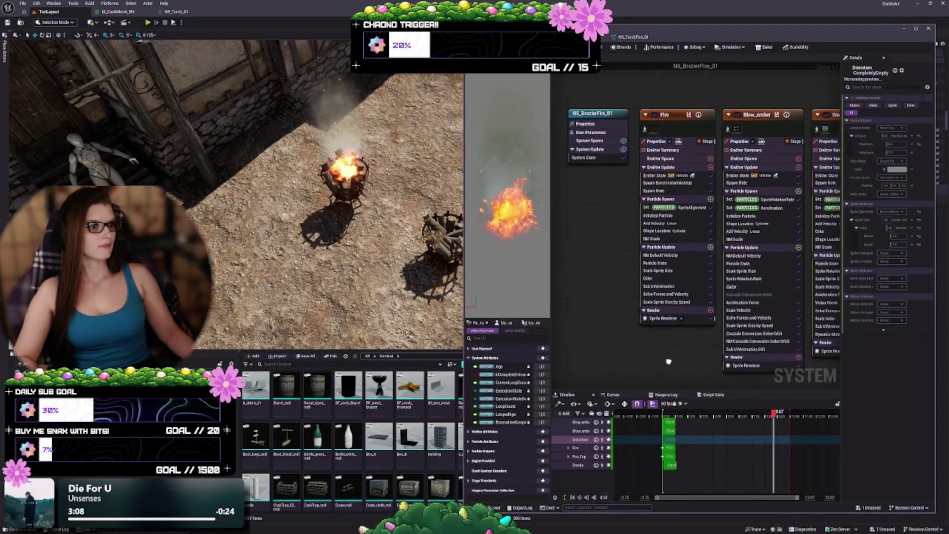
# - Inspect the Fire emitter's spawn and initialization settings, restart the simulation, and return to BP_Brazier_01
pyautogui.click(678, 118)
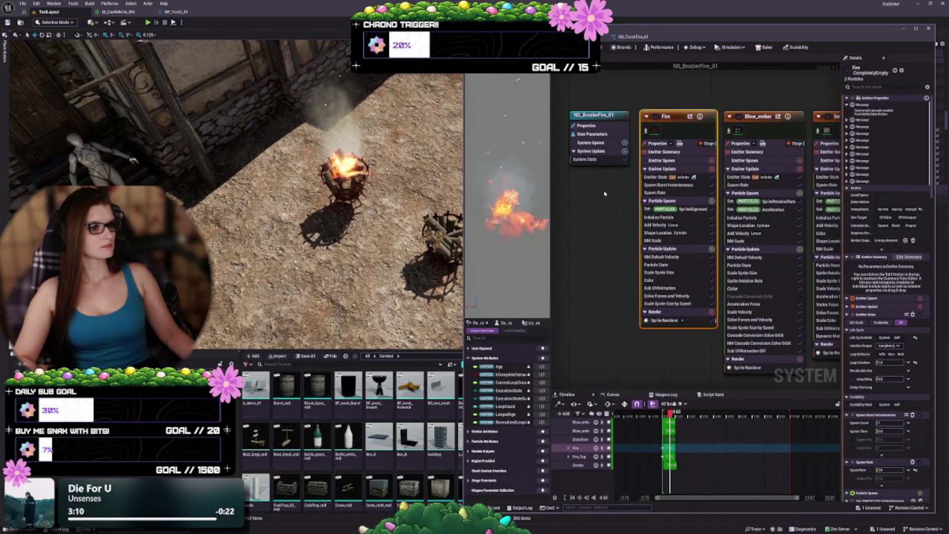
pyautogui.click(665, 193)
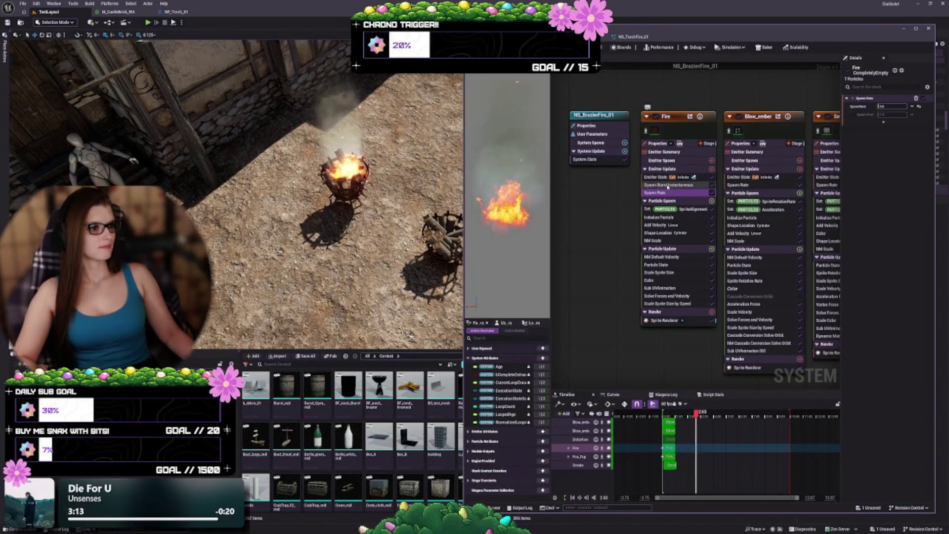
pyautogui.click(668, 185)
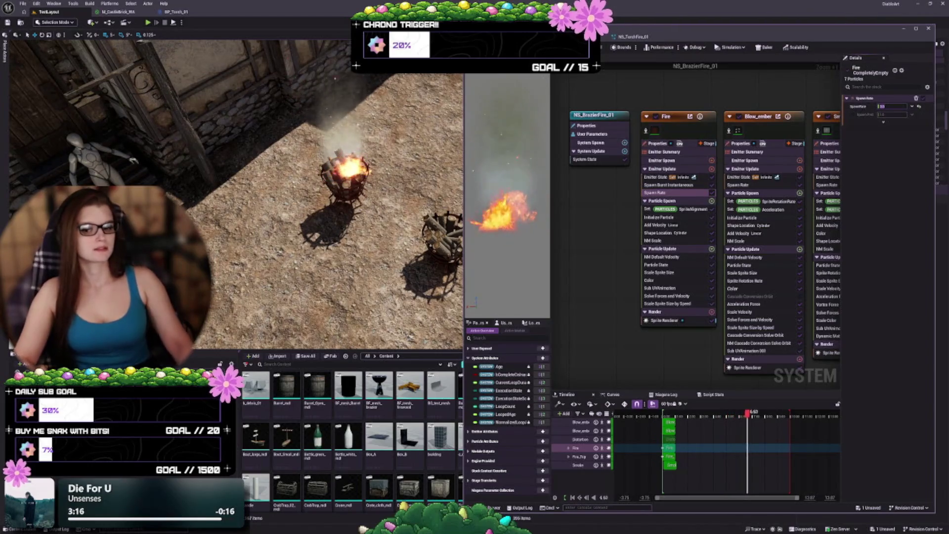
pyautogui.press('Return')
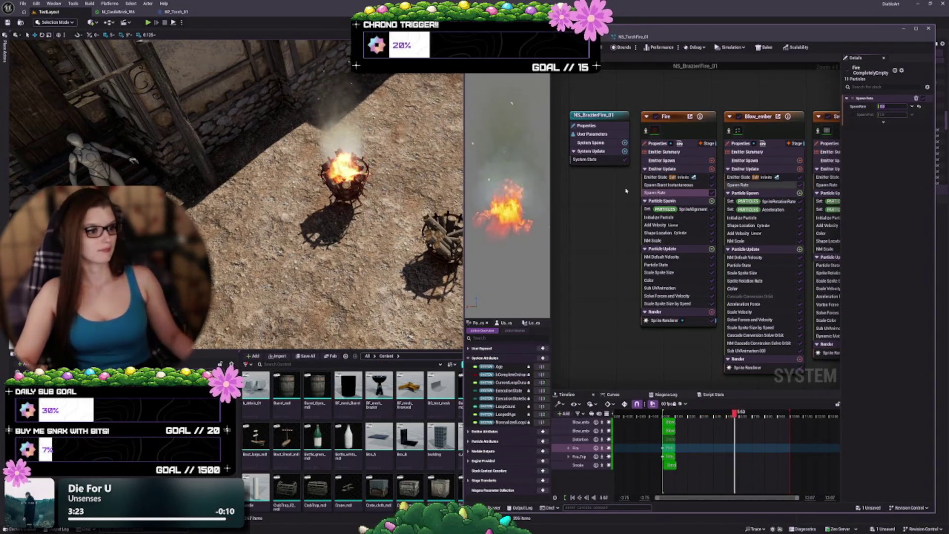
pyautogui.click(689, 217)
pyautogui.moveTo(689, 217); pyautogui.dragTo(689, 217)
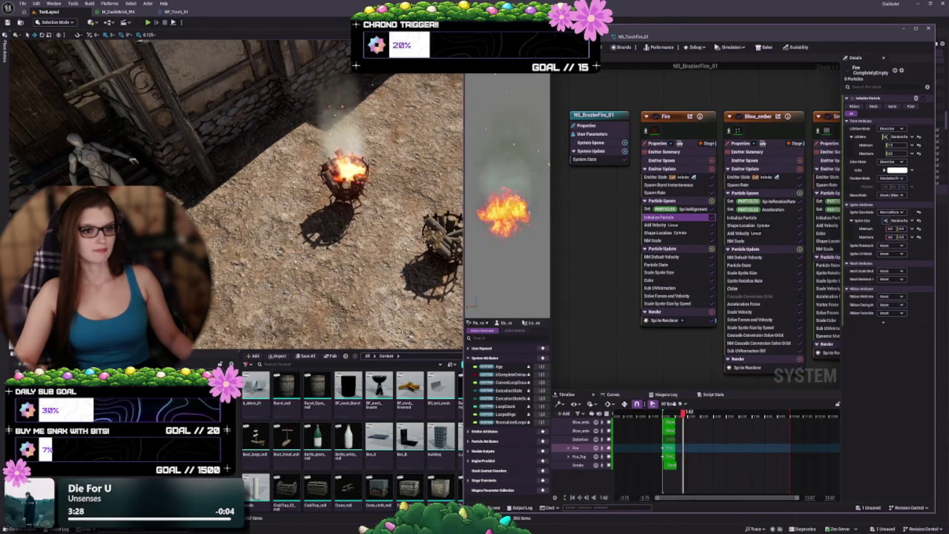
pyautogui.moveTo(434, 270); pyautogui.dragTo(433, 168)
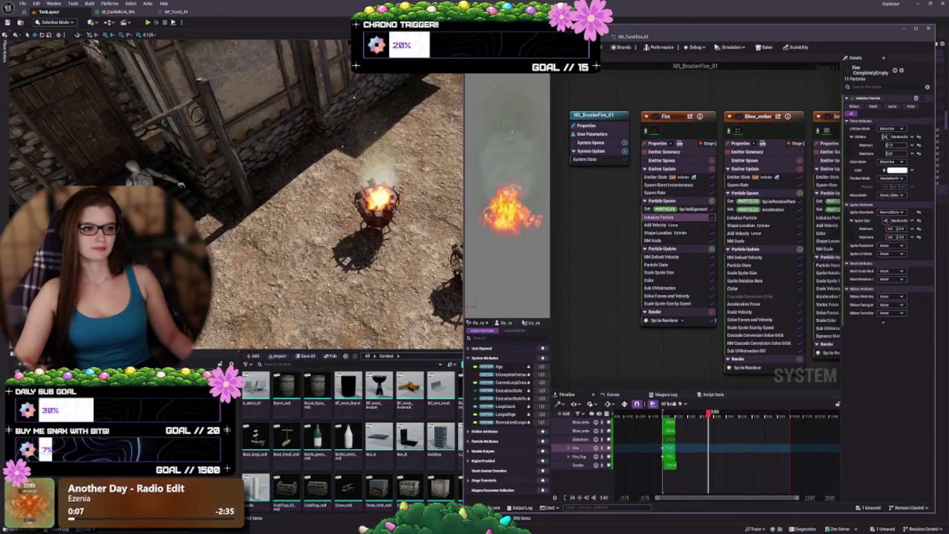
pyautogui.click(569, 37)
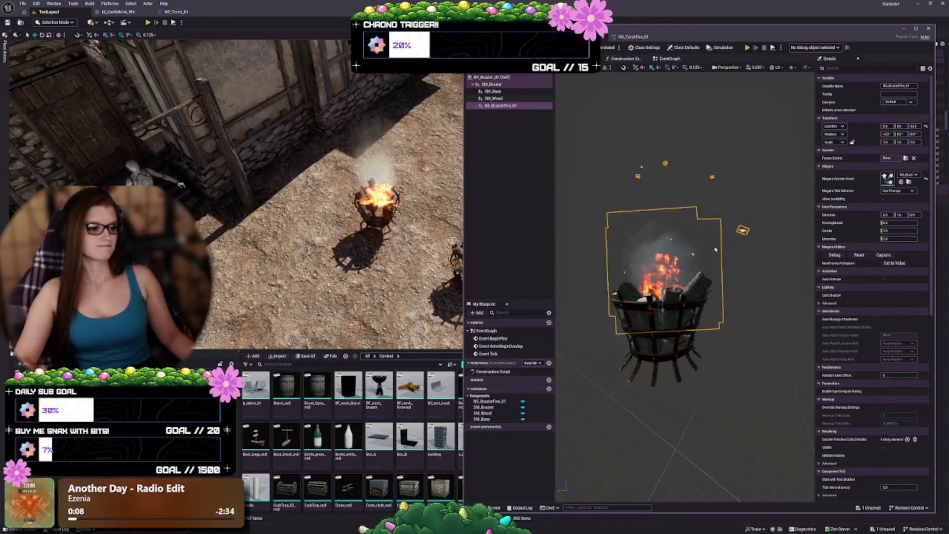
# - Select the NS_BrazierFire_01 fire component and open its Niagara System Asset
pyautogui.click(494, 98)
pyautogui.click(501, 106)
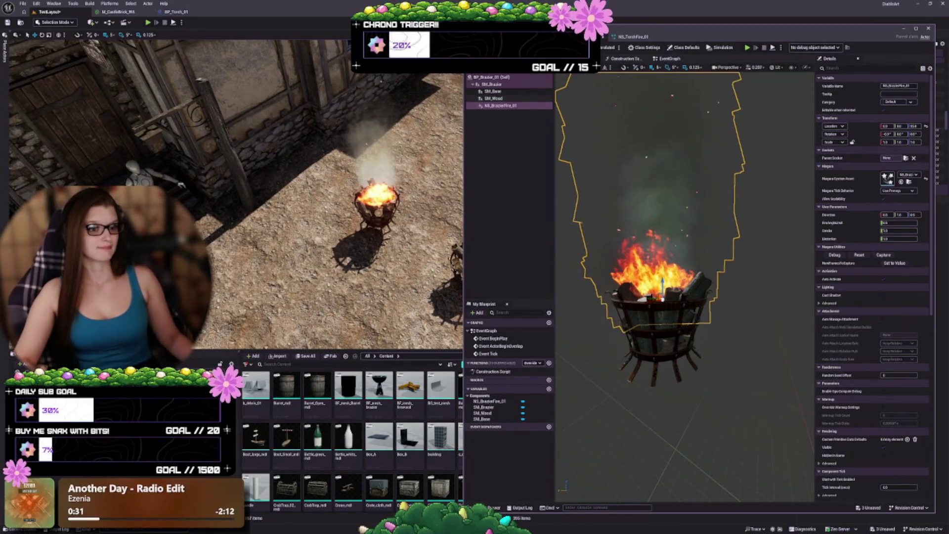
pyautogui.doubleClick(627, 244)
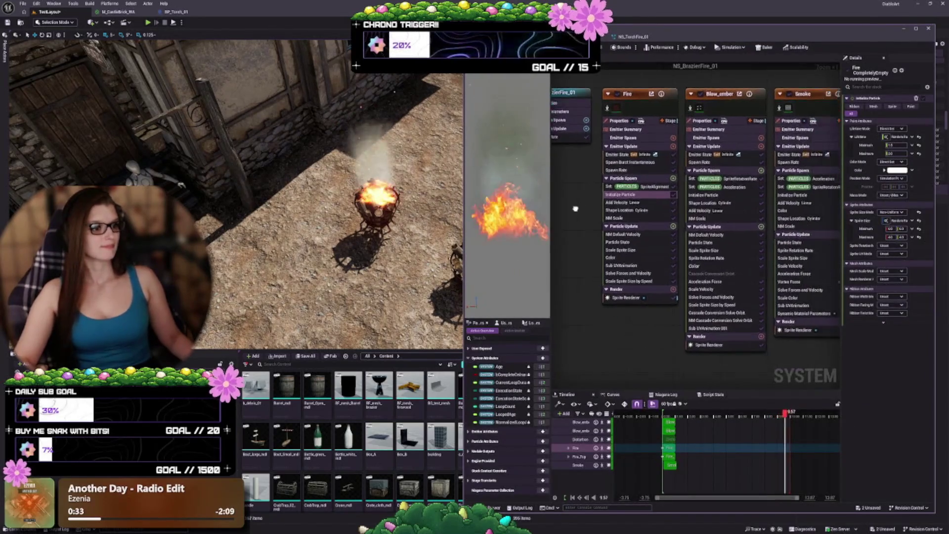
# - Review Fire and Blow_ember modules, widen the Niagara editor and Details panel, and select the Fire emitter
pyautogui.click(642, 200)
pyautogui.click(642, 207)
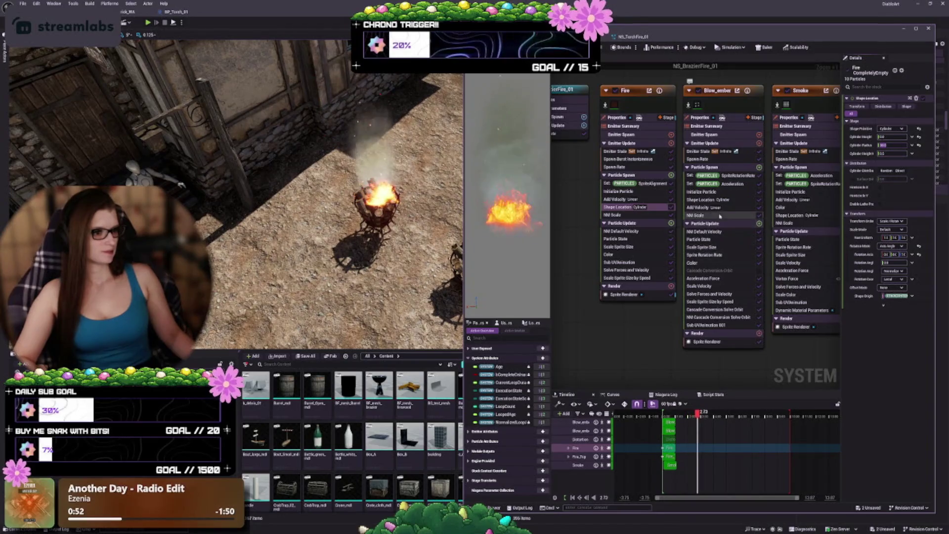
pyautogui.click(734, 192)
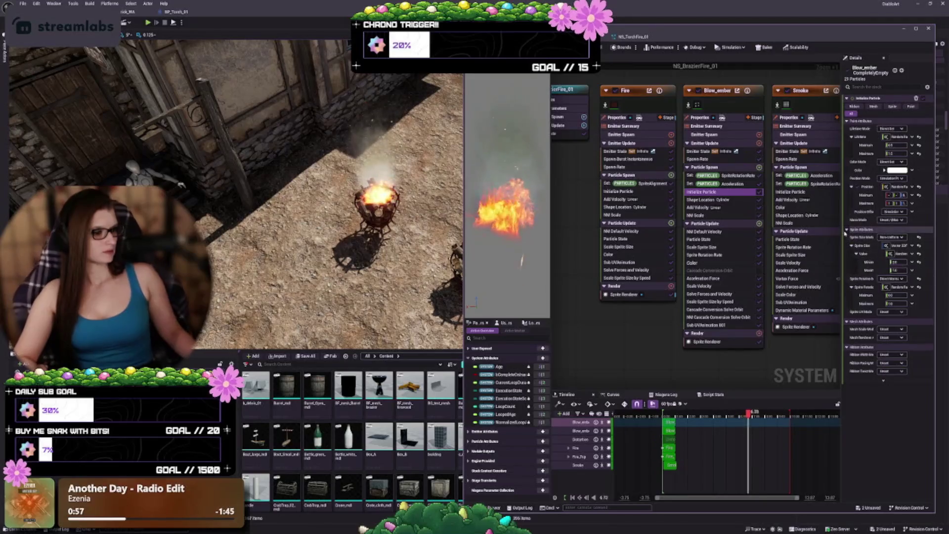
pyautogui.moveTo(464, 218); pyautogui.dragTo(408, 217)
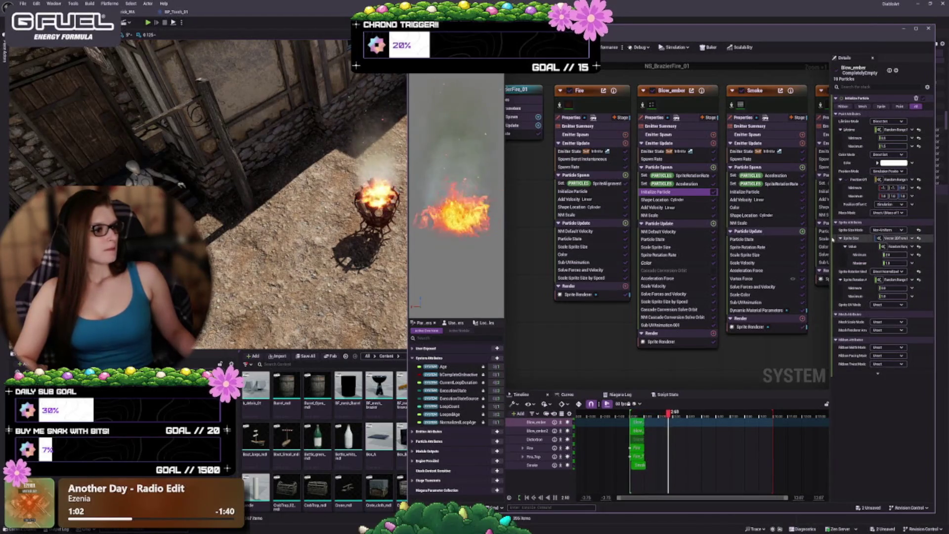
pyautogui.moveTo(829, 238); pyautogui.dragTo(805, 238)
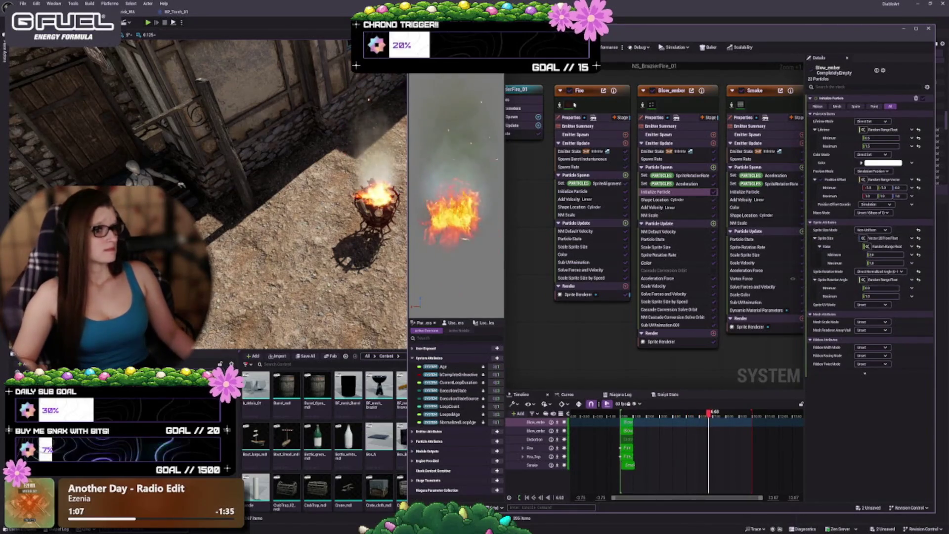
pyautogui.click(583, 94)
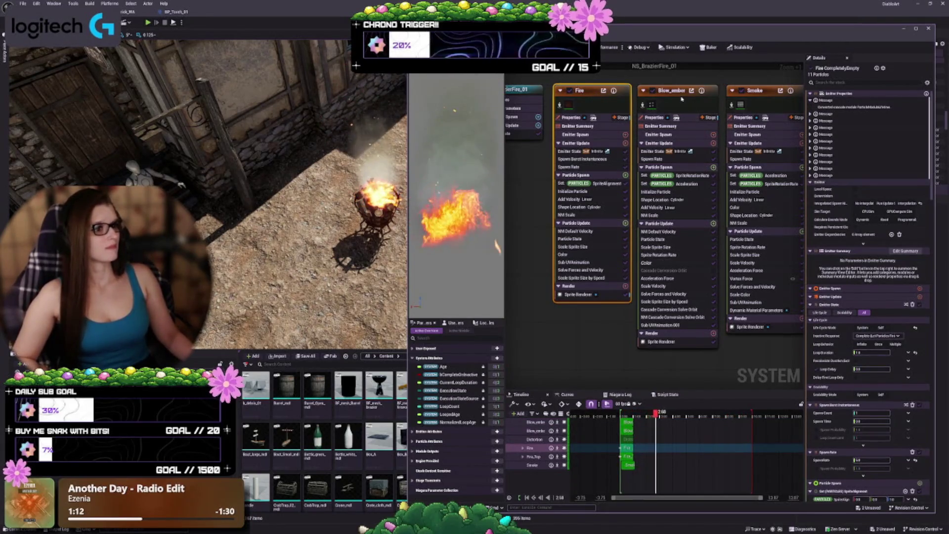
# - Undo the last input edit, compare Blow_ember and Fire Shape Location, and isolate the Fire emitter
pyautogui.click(681, 252)
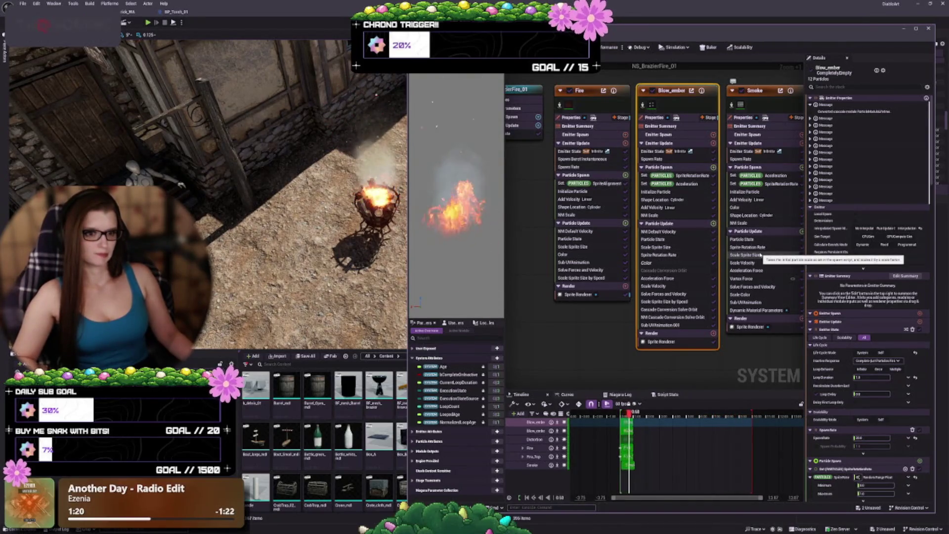
pyautogui.moveTo(247, 197); pyautogui.dragTo(207, 204)
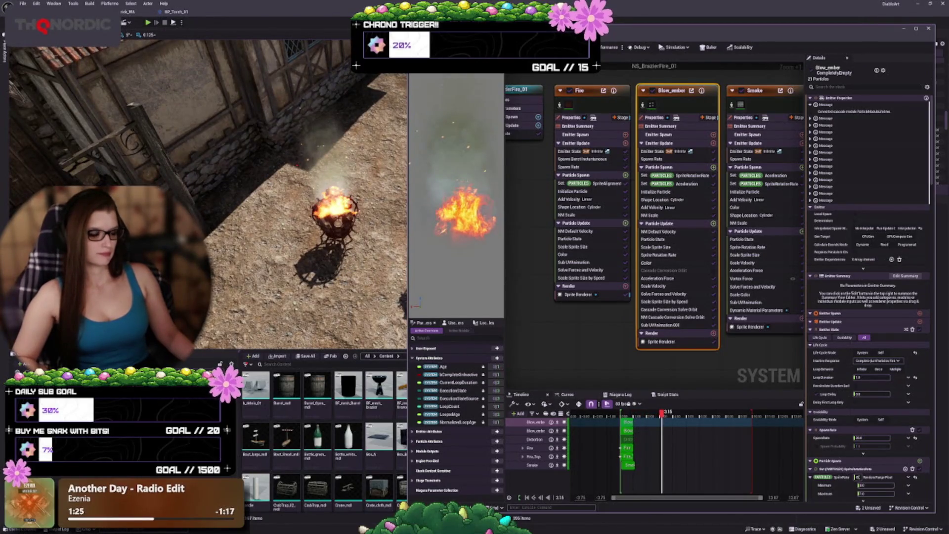
pyautogui.hotkey('ctrl', 'z')
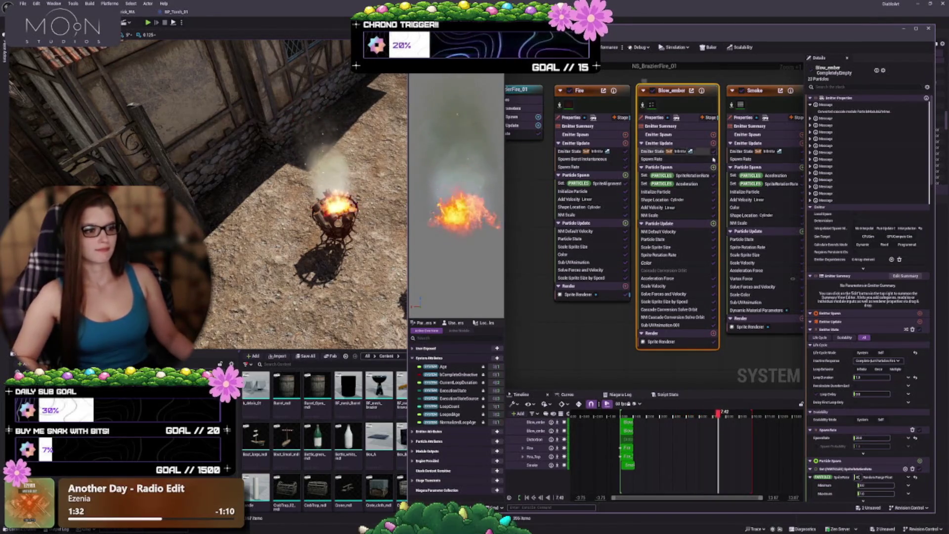
pyautogui.click(696, 200)
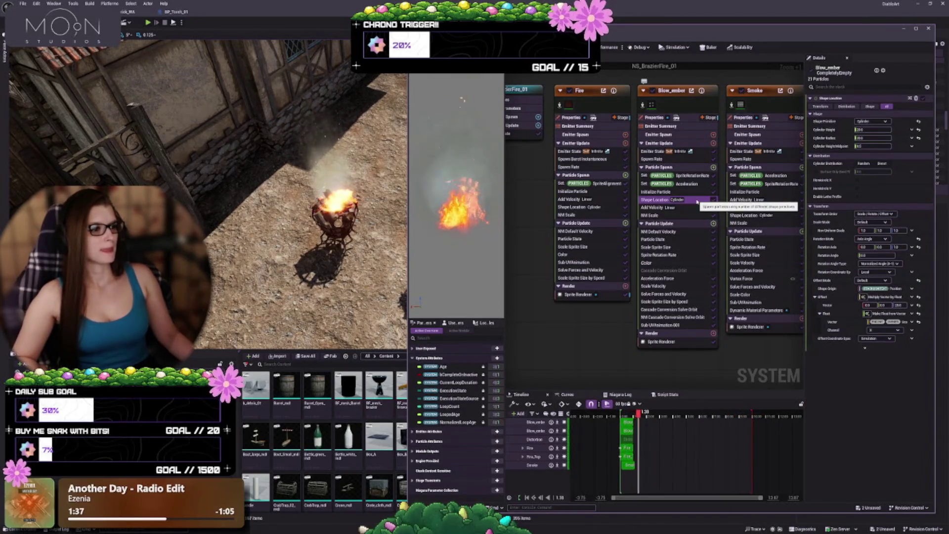
pyautogui.click(593, 207)
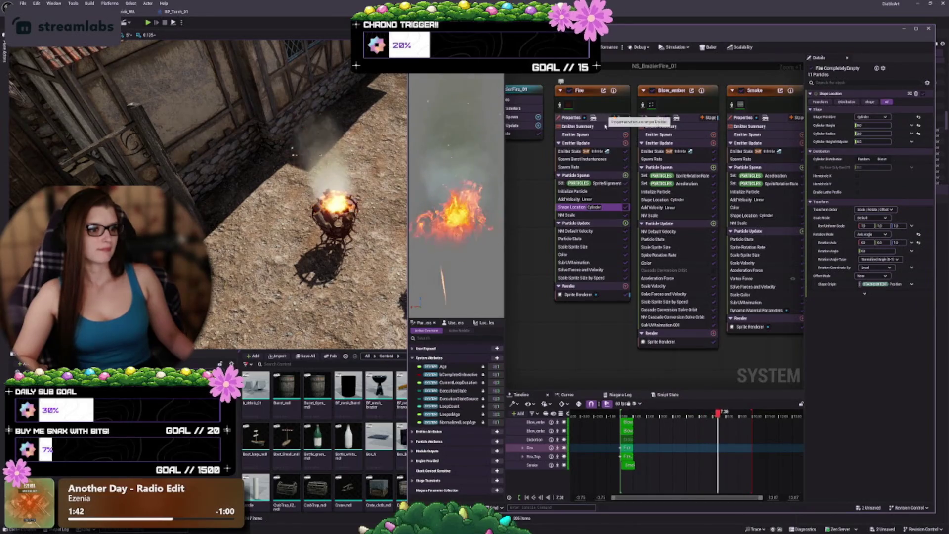
pyautogui.click(560, 106)
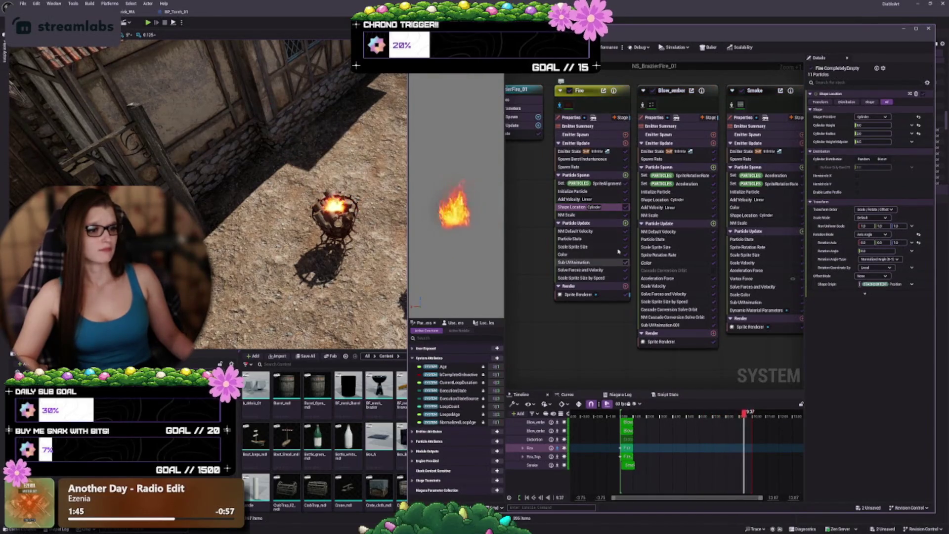
pyautogui.click(606, 205)
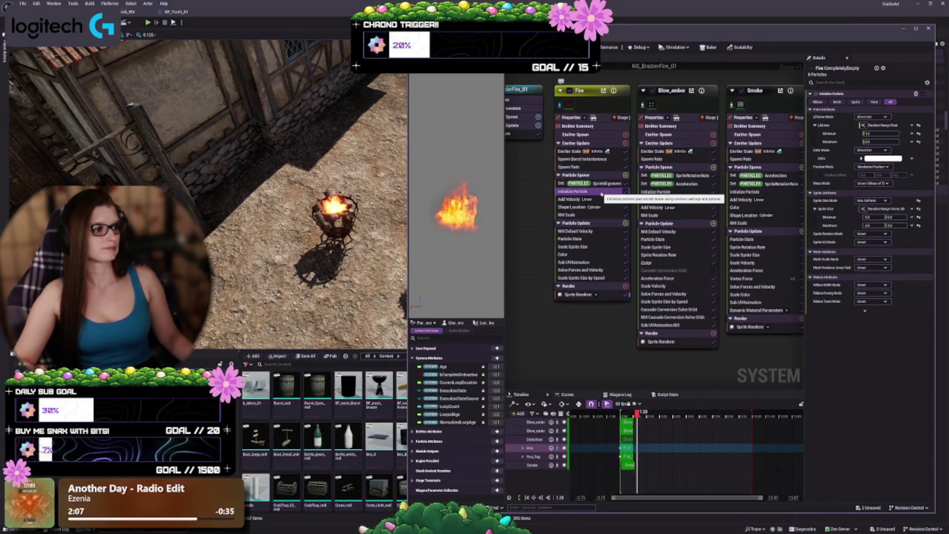
# - Review Fire's spawn rate and Initialize Particle, save NS_BrazierFire_01, and return to BP_Brazier_01
pyautogui.click(593, 167)
pyautogui.click(592, 191)
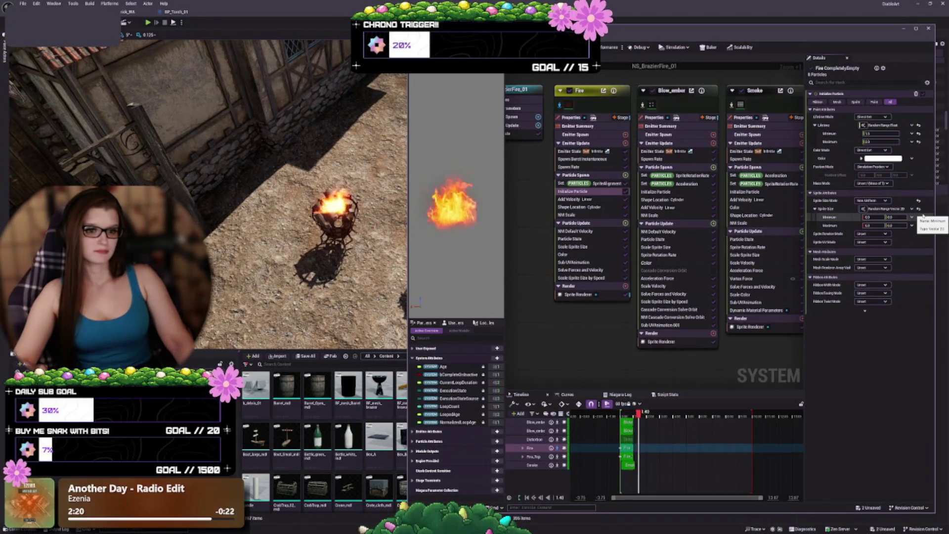
pyautogui.press('Return')
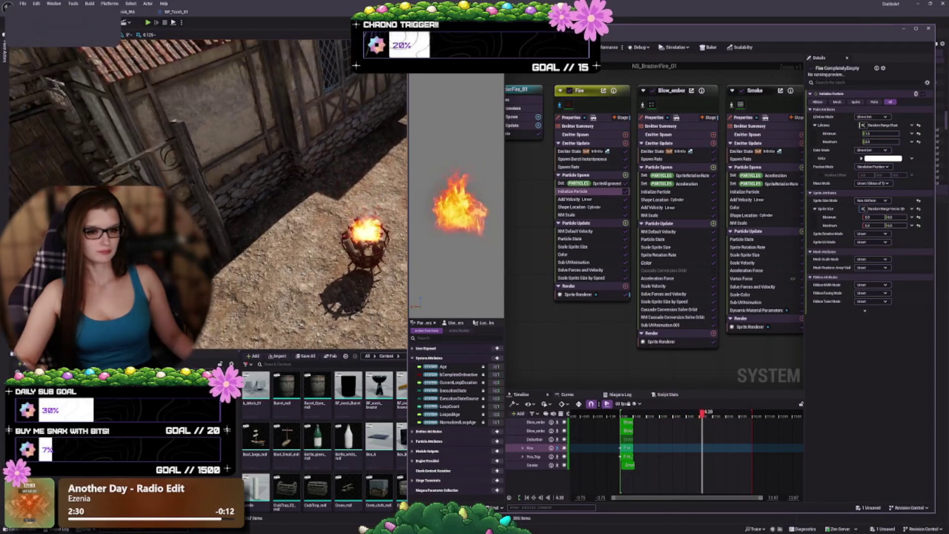
pyautogui.hotkey('alt', 'Tab')
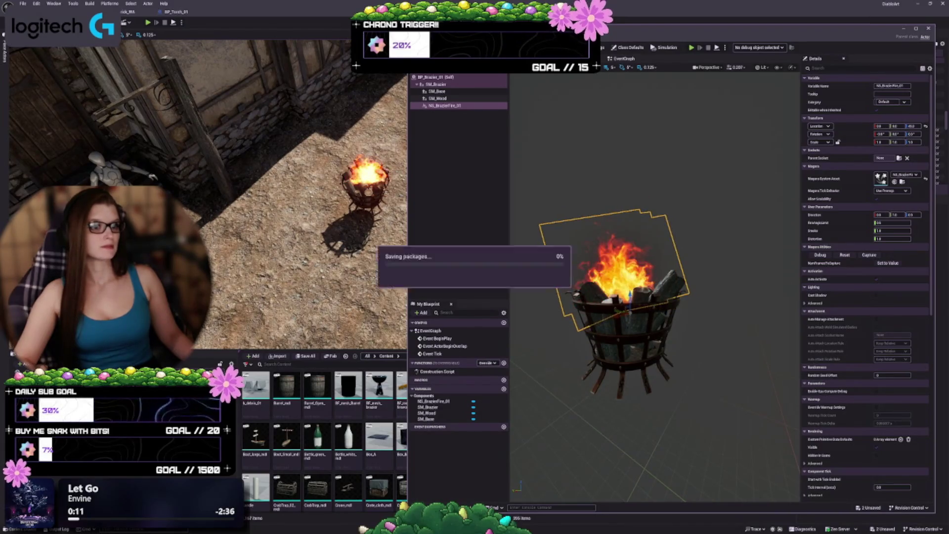
# - Reopen NS_BrazierFire_01, check Fire's spawn rate, and pan to the Fire_Top and Blow_ember2 emitters
pyautogui.doubleClick(880, 177)
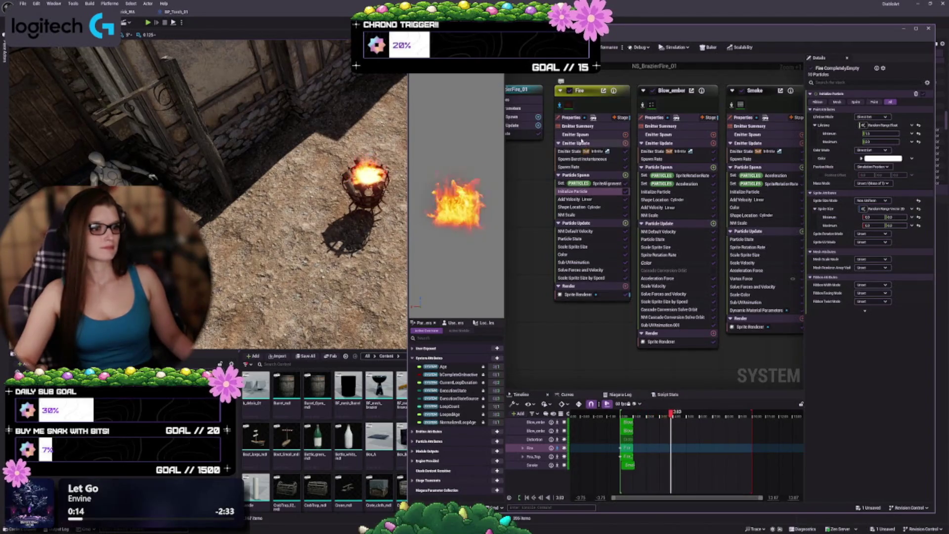
pyautogui.click(578, 167)
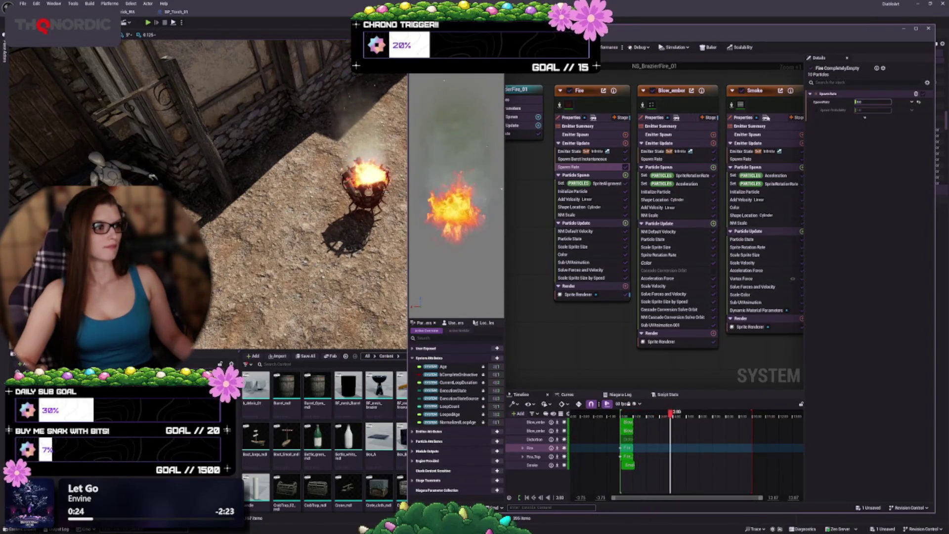
pyautogui.moveTo(733, 377); pyautogui.dragTo(613, 360)
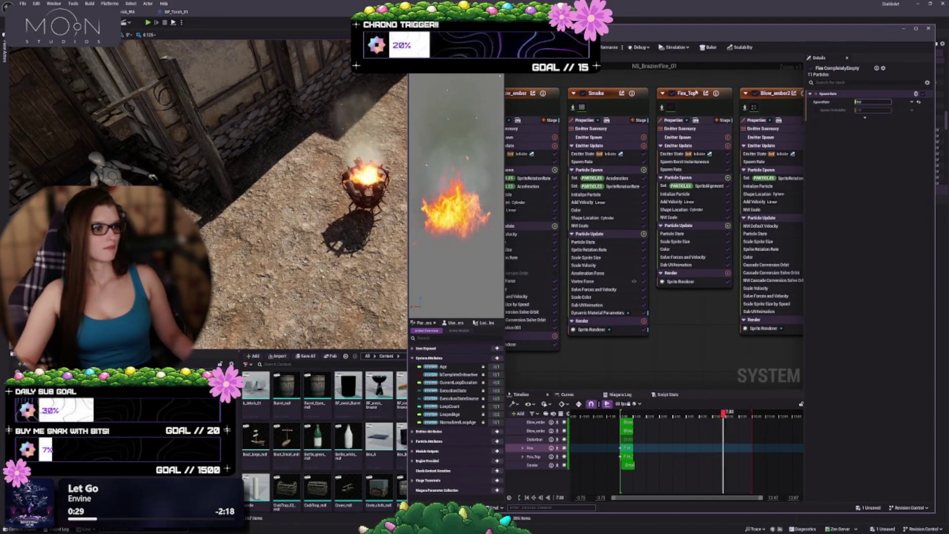
# - Review the Fire_Top emitter's spawn rate, particle initialization and shape location settings
pyautogui.click(696, 91)
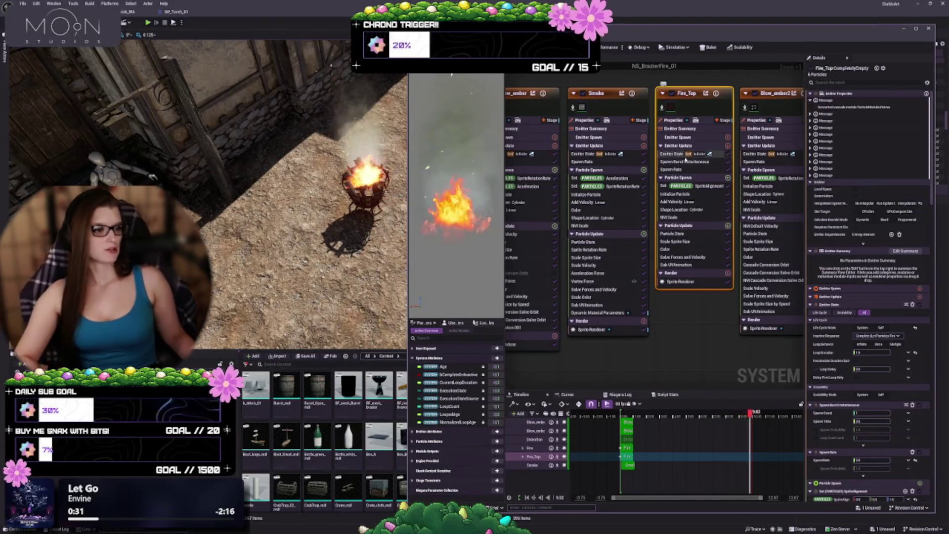
pyautogui.click(675, 169)
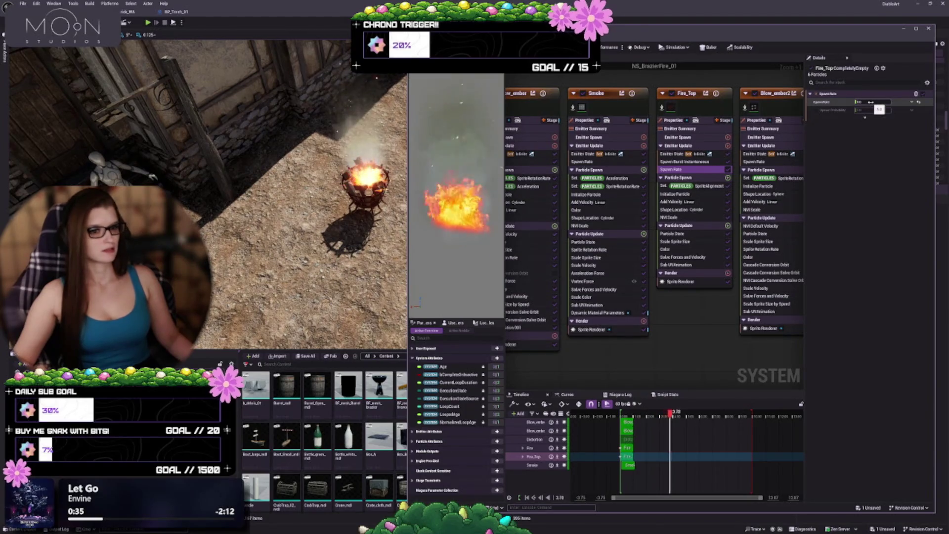
pyautogui.click(869, 102)
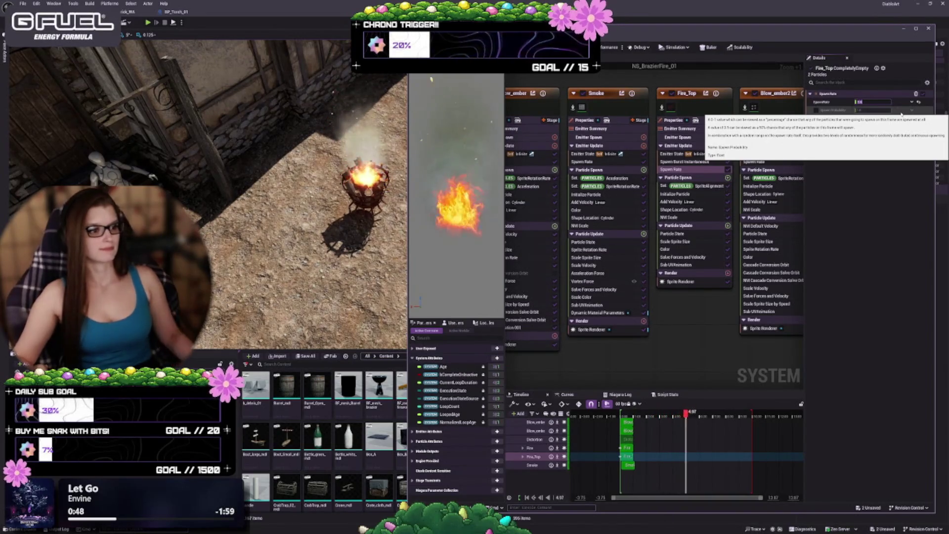
pyautogui.click(698, 194)
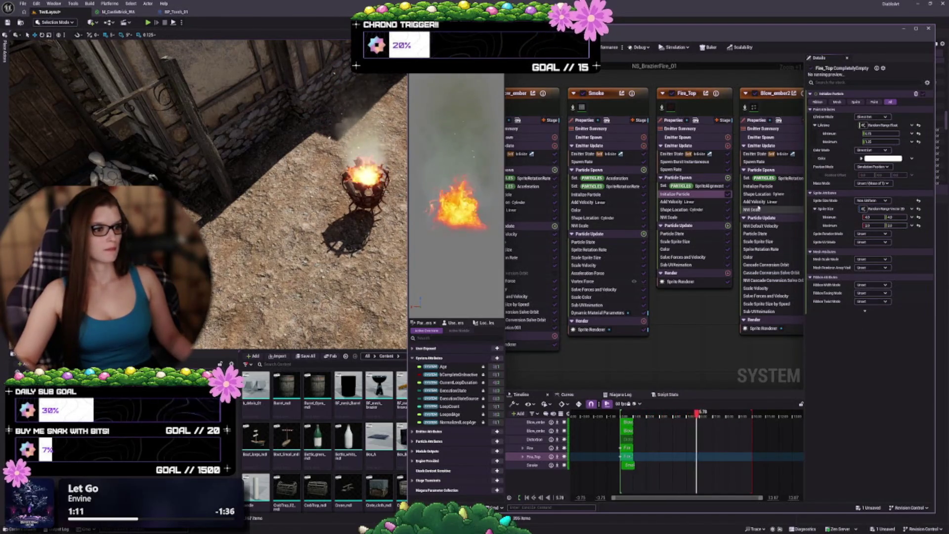
pyautogui.click(676, 210)
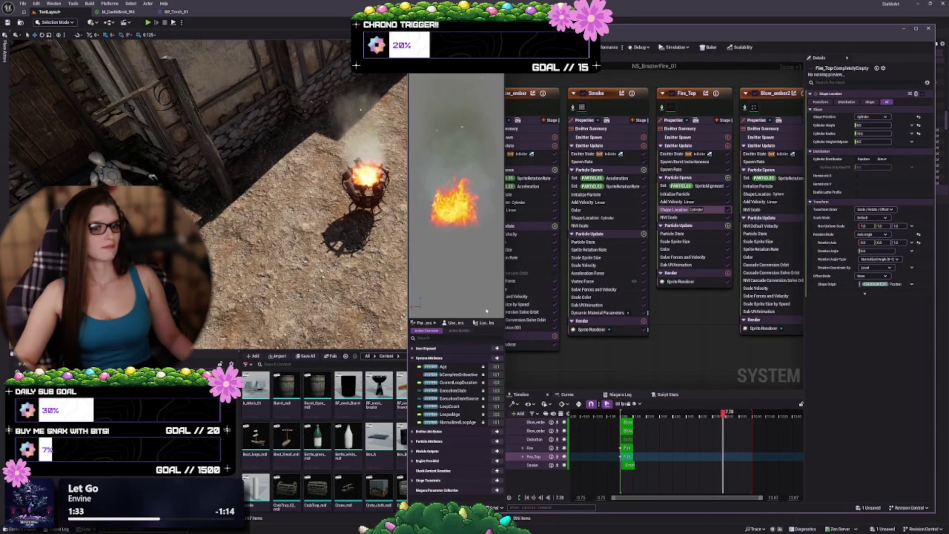
# - Bring the Fire emitter back into view, select it, and switch to the BP_Brazier_01 Blueprint
pyautogui.moveTo(582, 381)
pyautogui.mouseDown()
pyautogui.moveTo(637, 339)
pyautogui.moveTo(622, 325)
pyautogui.mouseUp()
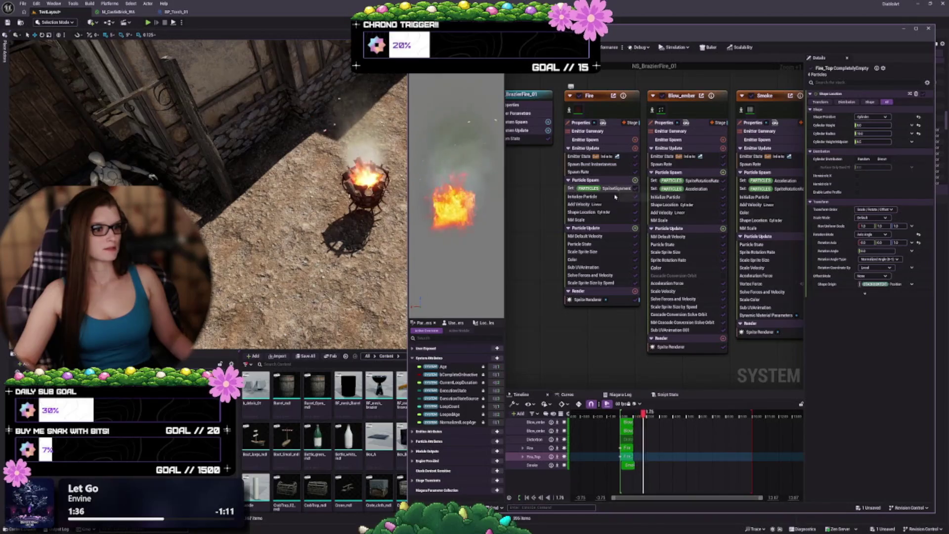
pyautogui.click(613, 212)
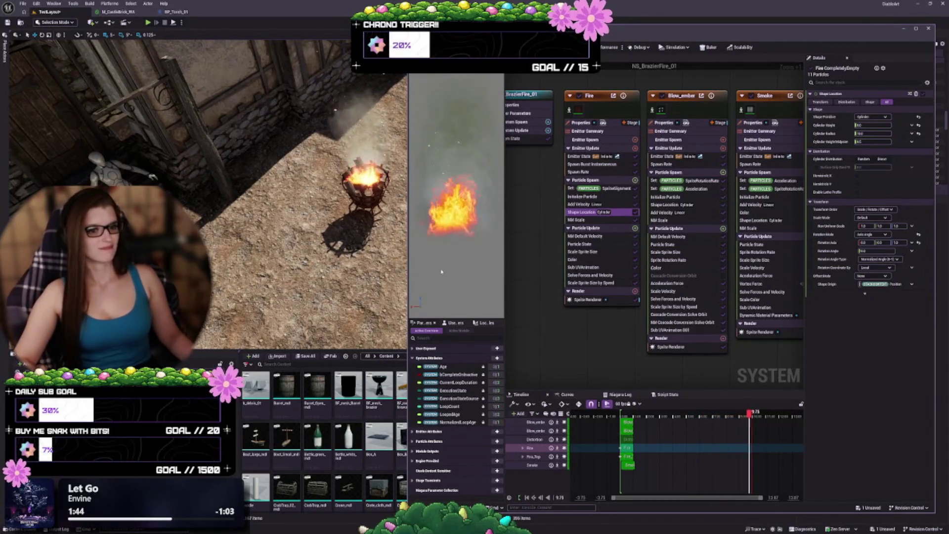
pyautogui.click(420, 29)
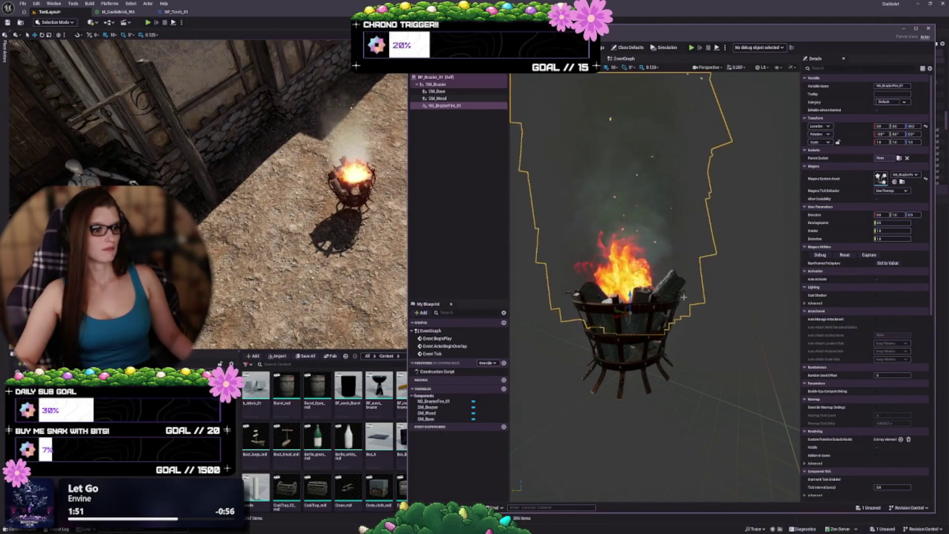
pyautogui.moveTo(638, 317); pyautogui.dragTo(647, 303)
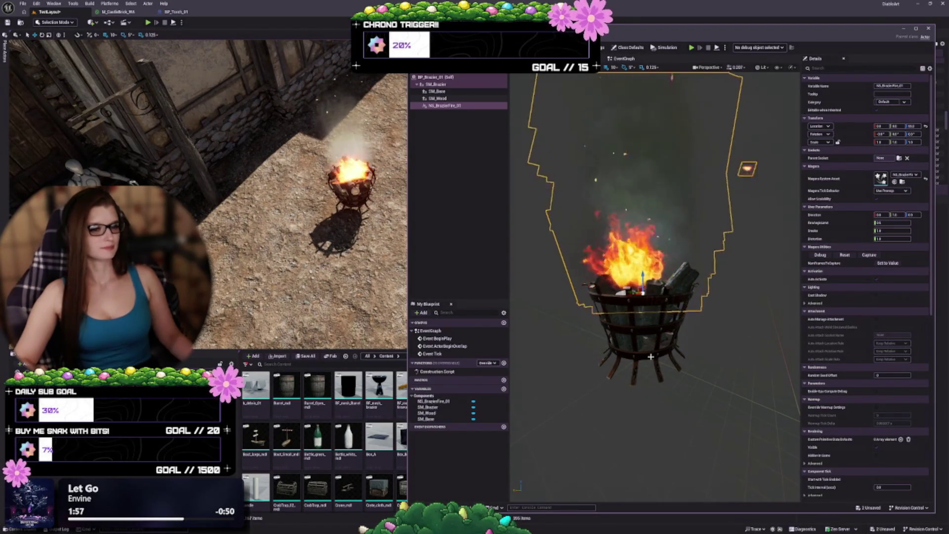
pyautogui.moveTo(647, 304)
pyautogui.mouseDown()
pyautogui.moveTo(648, 281)
pyautogui.moveTo(664, 341)
pyautogui.mouseUp()
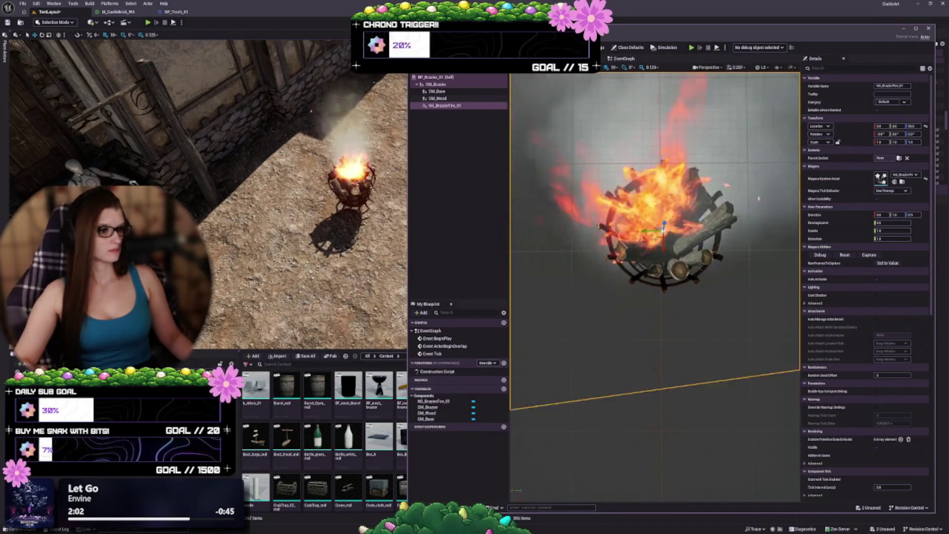
pyautogui.moveTo(277, 188)
pyautogui.mouseDown()
pyautogui.moveTo(264, 203)
pyautogui.moveTo(266, 187)
pyautogui.mouseUp()
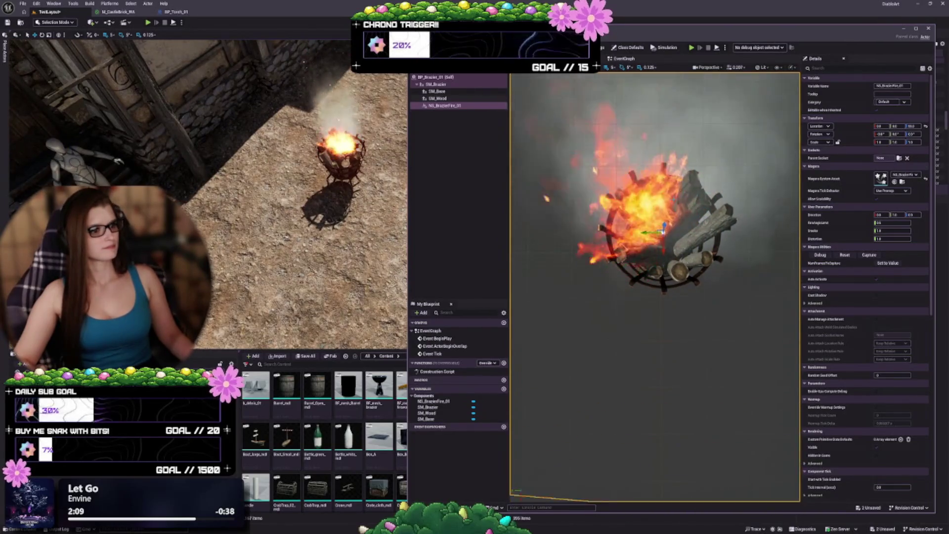
pyautogui.click(341, 156)
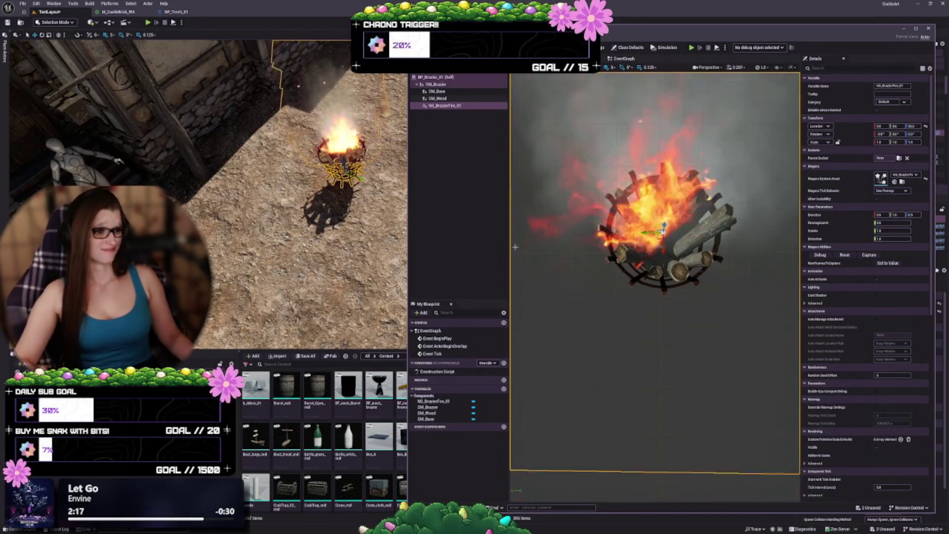
pyautogui.moveTo(658, 345); pyautogui.dragTo(621, 335)
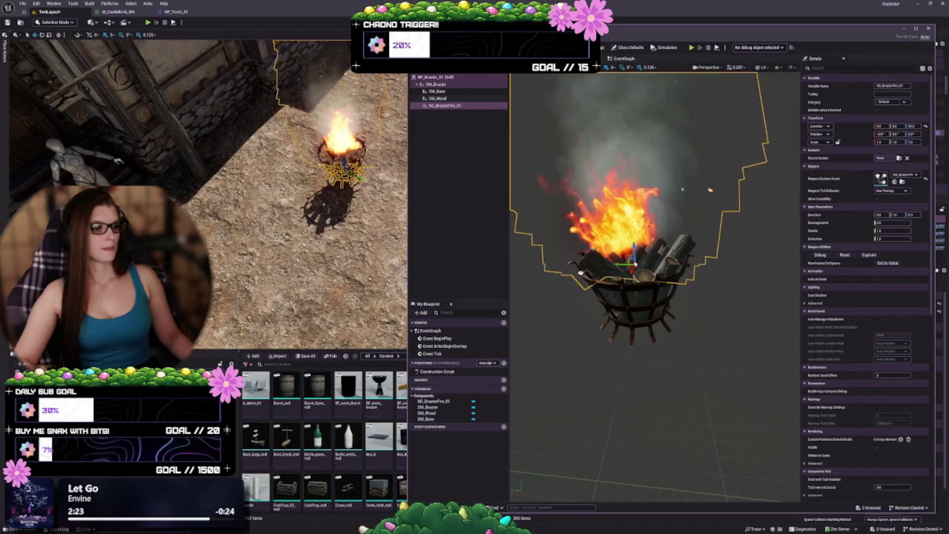
pyautogui.moveTo(621, 334); pyautogui.dragTo(618, 346)
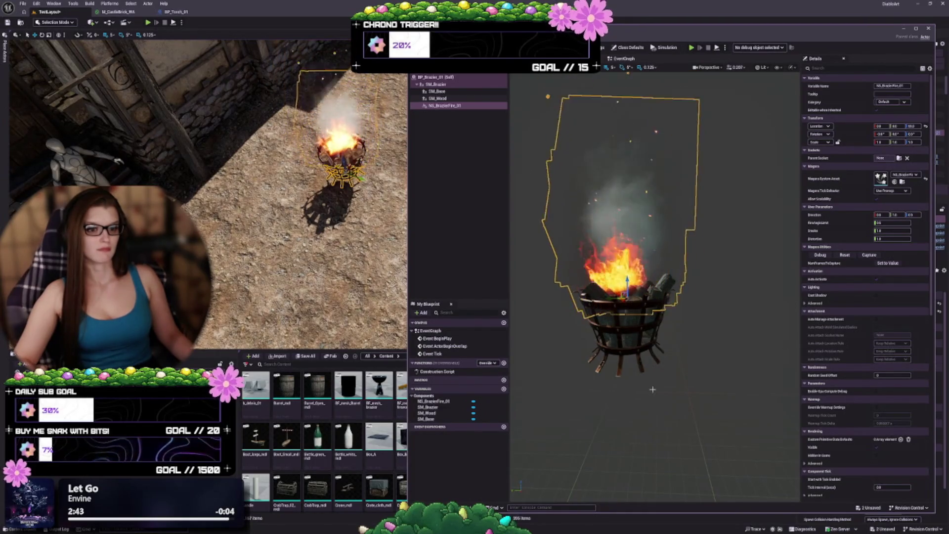
pyautogui.scroll(-5, 652, 389)
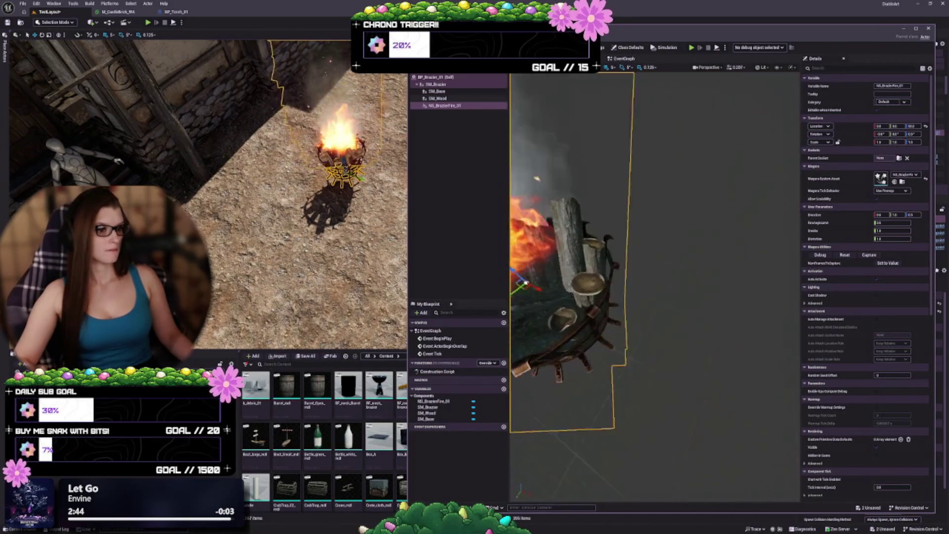
pyautogui.moveTo(652, 287)
pyautogui.mouseDown()
pyautogui.moveTo(638, 331)
pyautogui.moveTo(632, 286)
pyautogui.mouseUp()
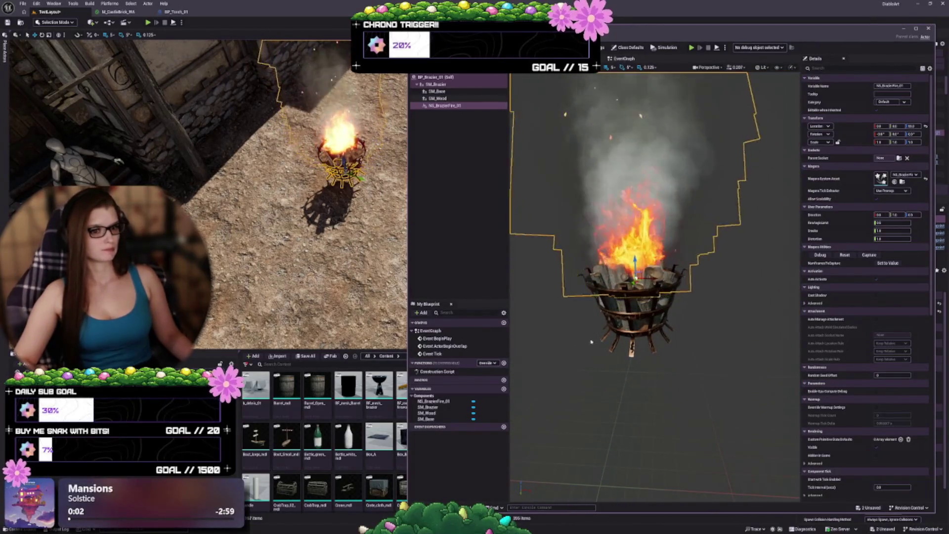
pyautogui.moveTo(208, 197)
pyautogui.mouseDown()
pyautogui.moveTo(200, 244)
pyautogui.moveTo(193, 203)
pyautogui.moveTo(176, 202)
pyautogui.mouseUp()
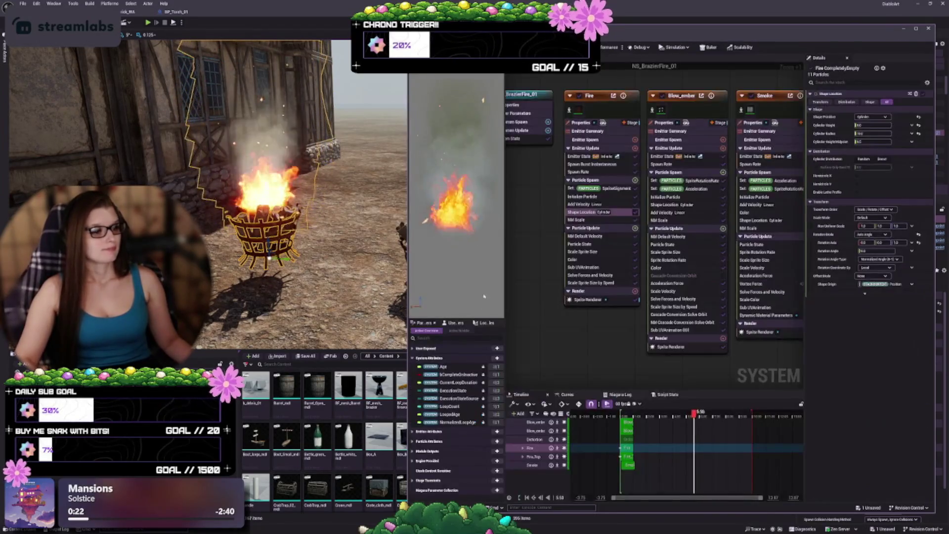
# - Inspect NS_BrazierFire_01's Spawn Rate and emitters, then return to BP_Brazier_01 and narrow its window
pyautogui.click(601, 172)
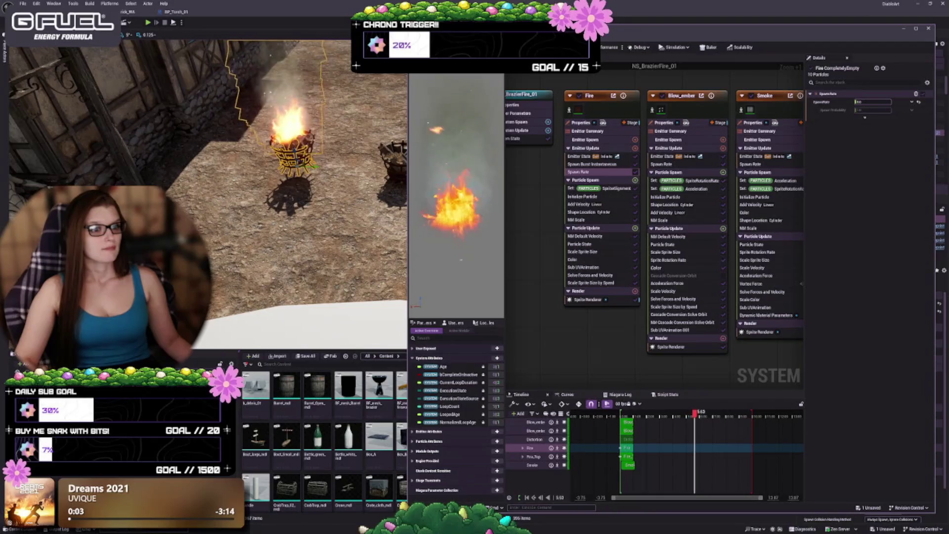
pyautogui.moveTo(701, 336); pyautogui.dragTo(473, 365)
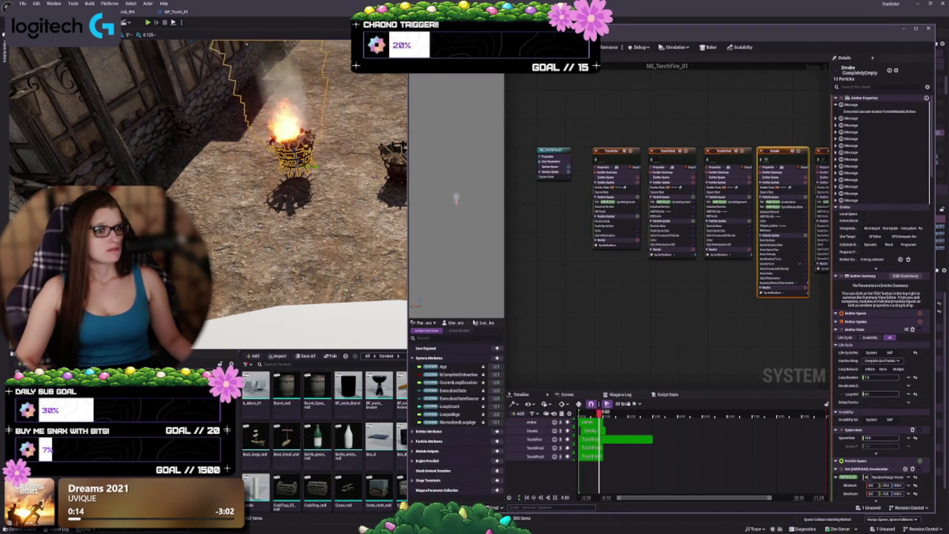
pyautogui.hotkey('alt', 'Tab')
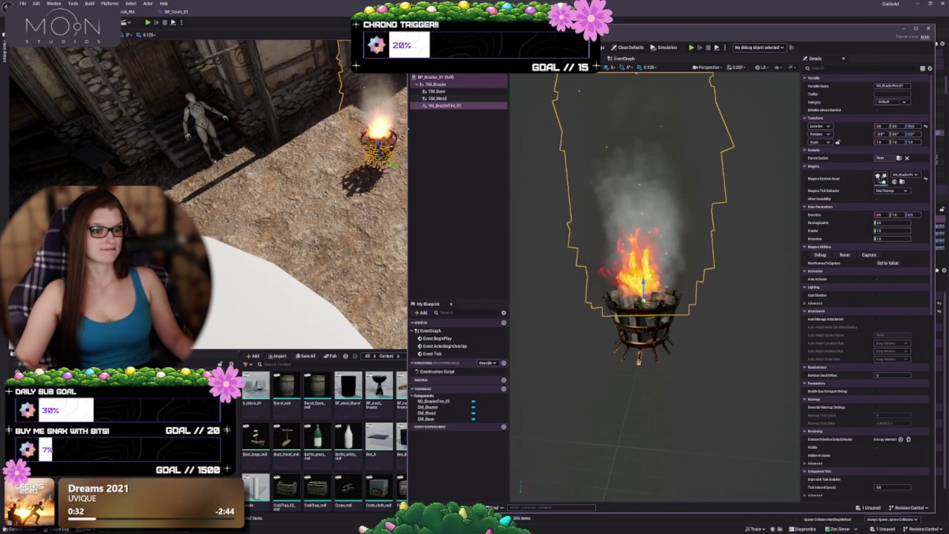
pyautogui.moveTo(408, 471); pyautogui.dragTo(510, 471)
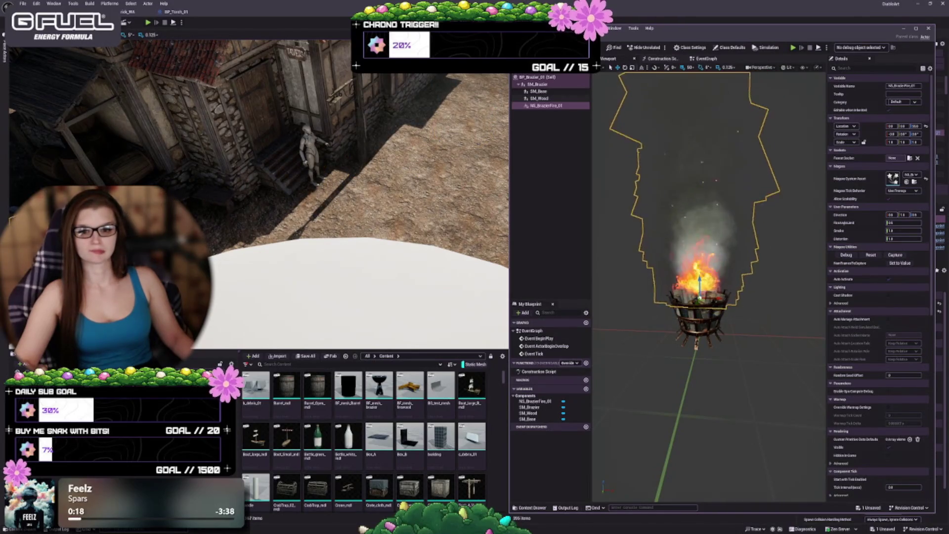
# - Frame the placed brazier in the level, reframe the Blueprint preview, and open the +Add component list
pyautogui.press('f')
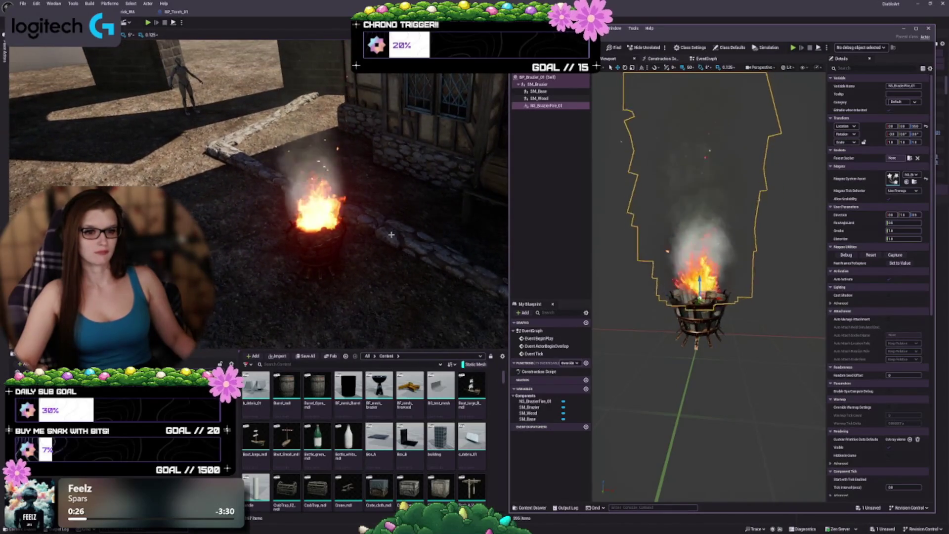
pyautogui.scroll(-1, 691, 277)
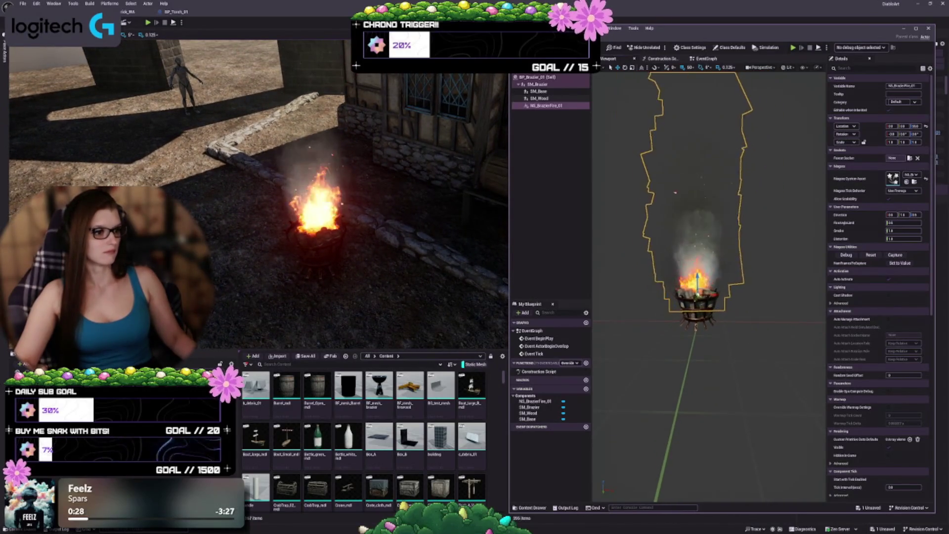
pyautogui.moveTo(738, 310); pyautogui.dragTo(739, 390)
pyautogui.click(551, 143)
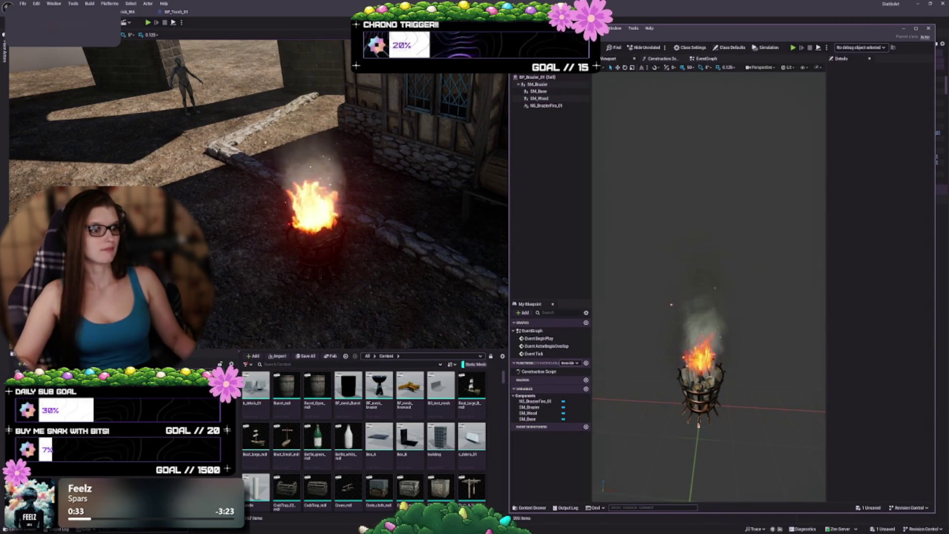
# - Add a Point Light component found by searching 'point', keeping the default name PointLight
pyautogui.click(524, 69)
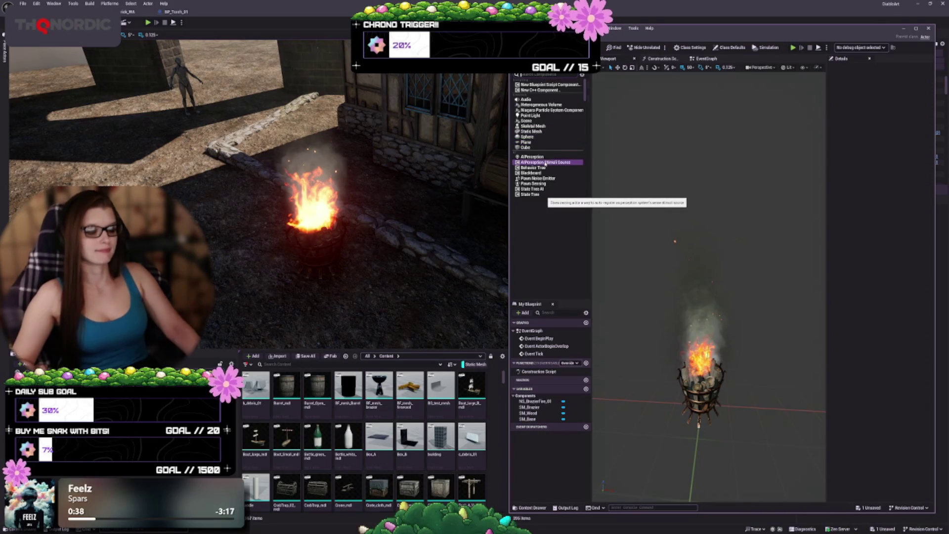
pyautogui.press('Escape')
pyautogui.write('point')
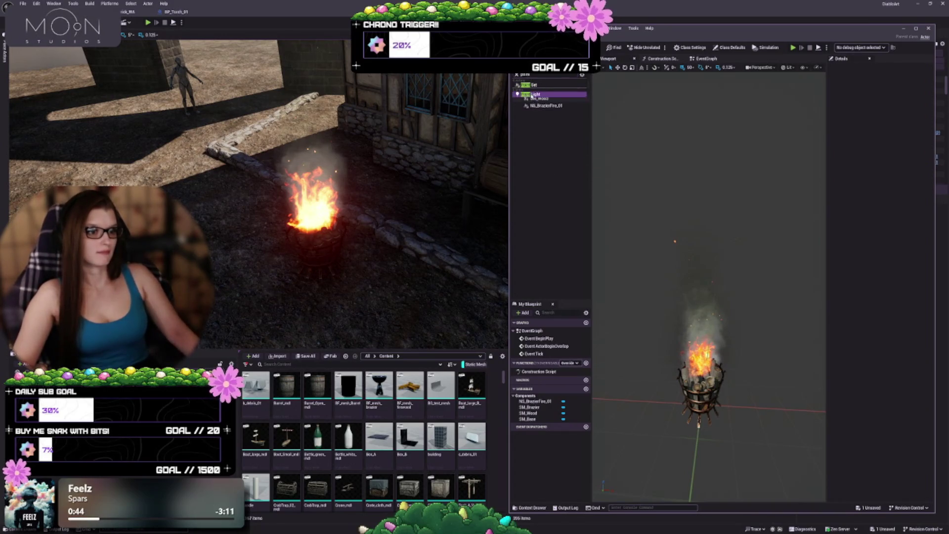
pyautogui.click(532, 93)
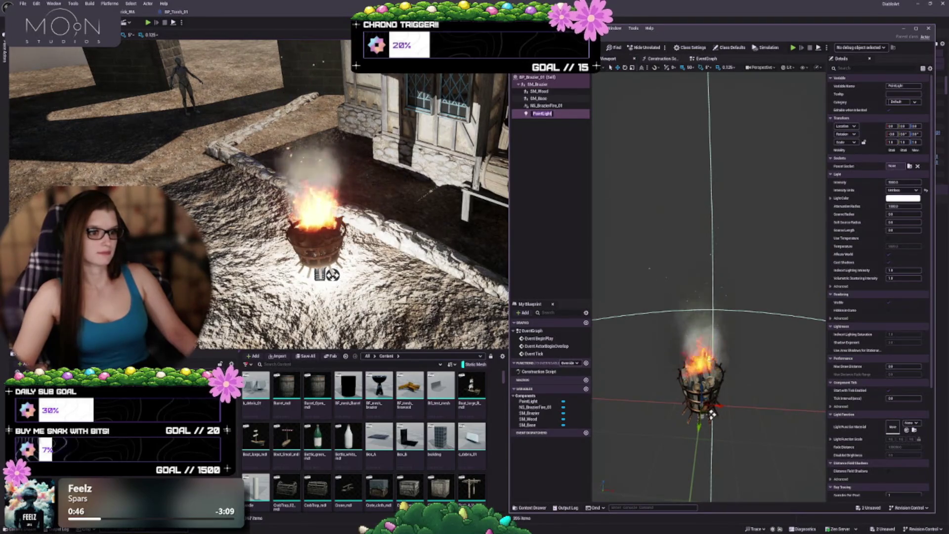
pyautogui.press('Return')
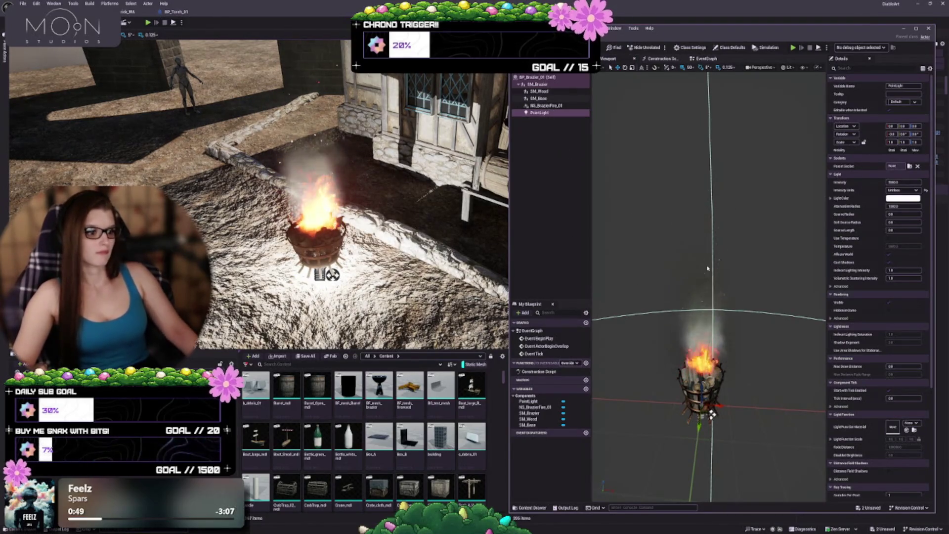
# - Widen the Blueprint editor and position the point light just above the brazier fire
pyautogui.scroll(-3, 707, 269)
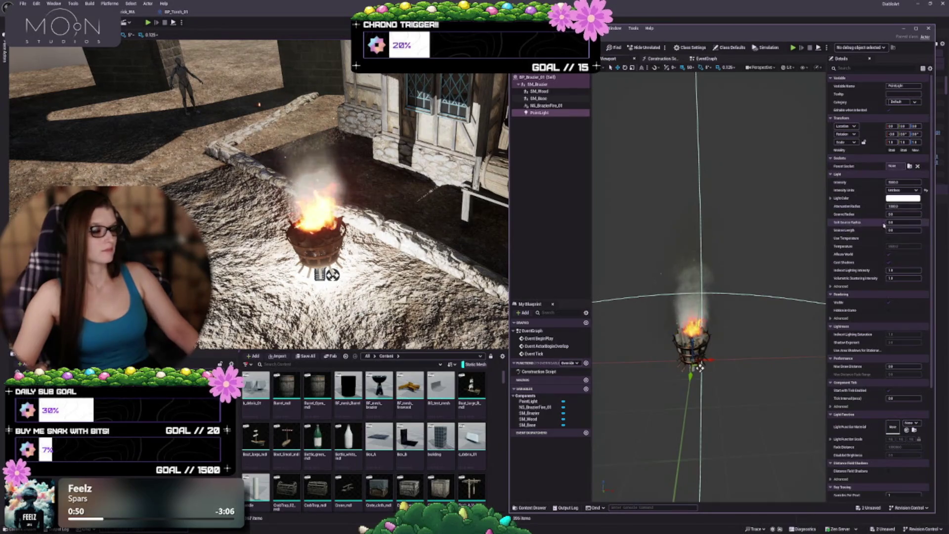
pyautogui.moveTo(510, 203); pyautogui.dragTo(424, 203)
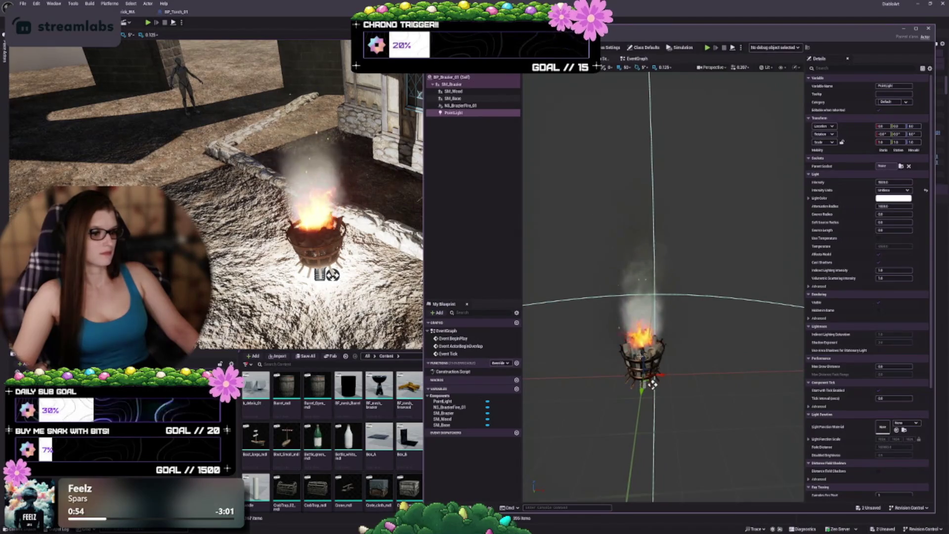
pyautogui.moveTo(643, 359); pyautogui.dragTo(642, 256)
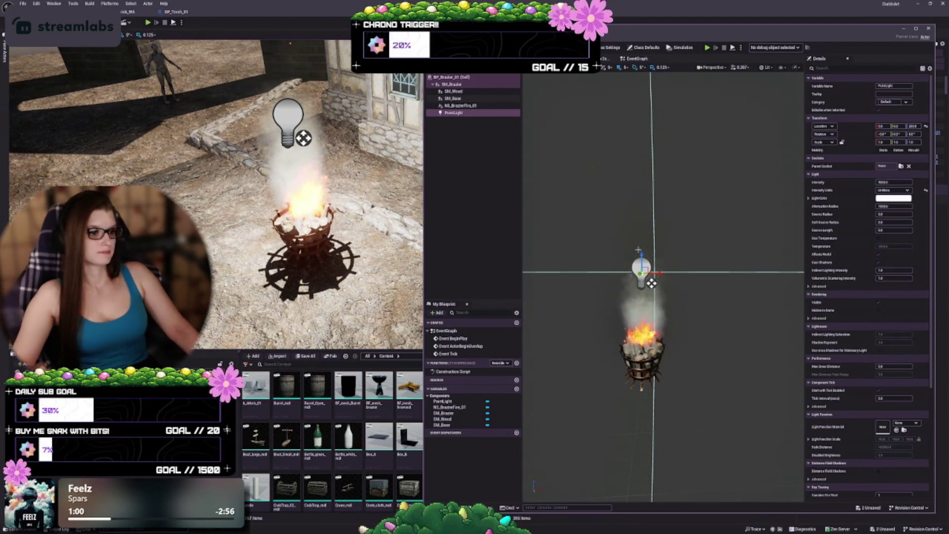
pyautogui.moveTo(641, 254)
pyautogui.mouseDown()
pyautogui.moveTo(642, 291)
pyautogui.moveTo(631, 214)
pyautogui.moveTo(631, 243)
pyautogui.mouseUp()
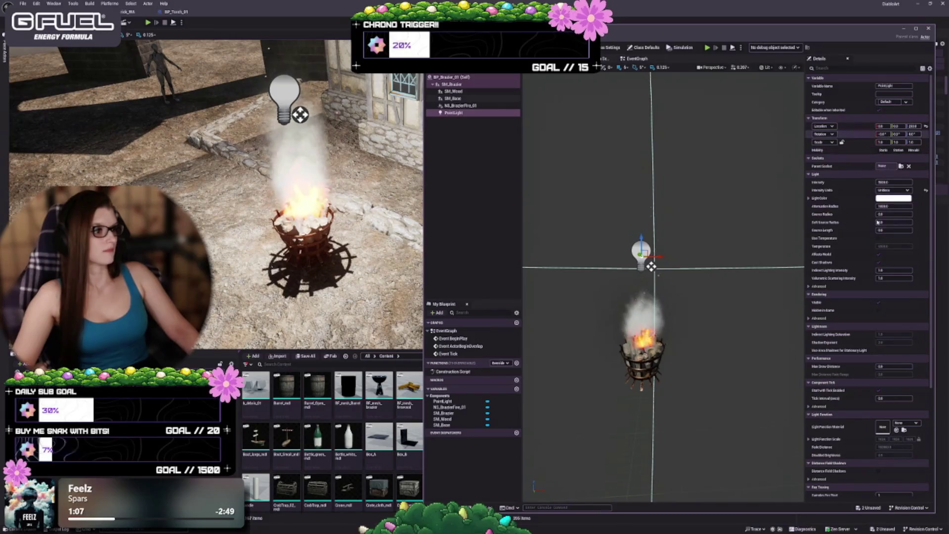
# - Lower the PointLight's Intensity to 50 and bring up its Light Color picker
pyautogui.click(890, 182)
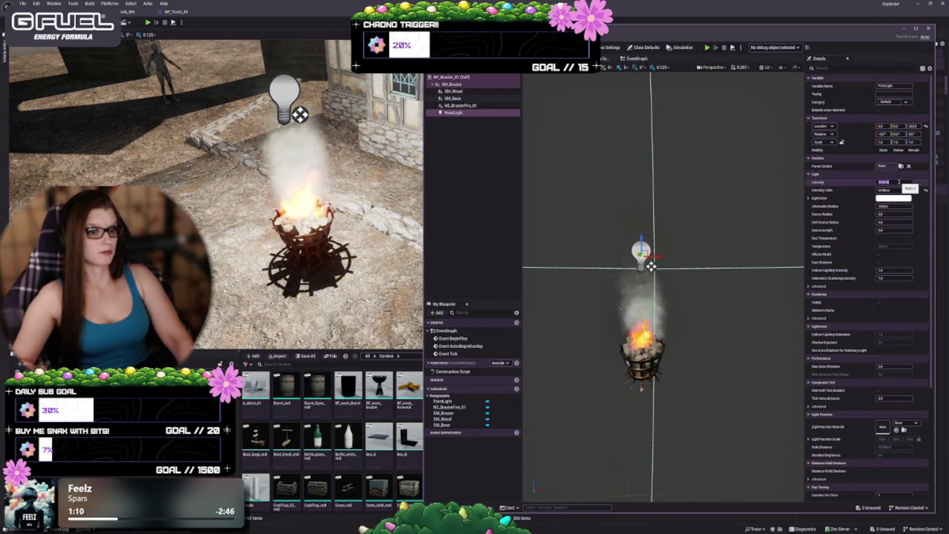
pyautogui.press('Return')
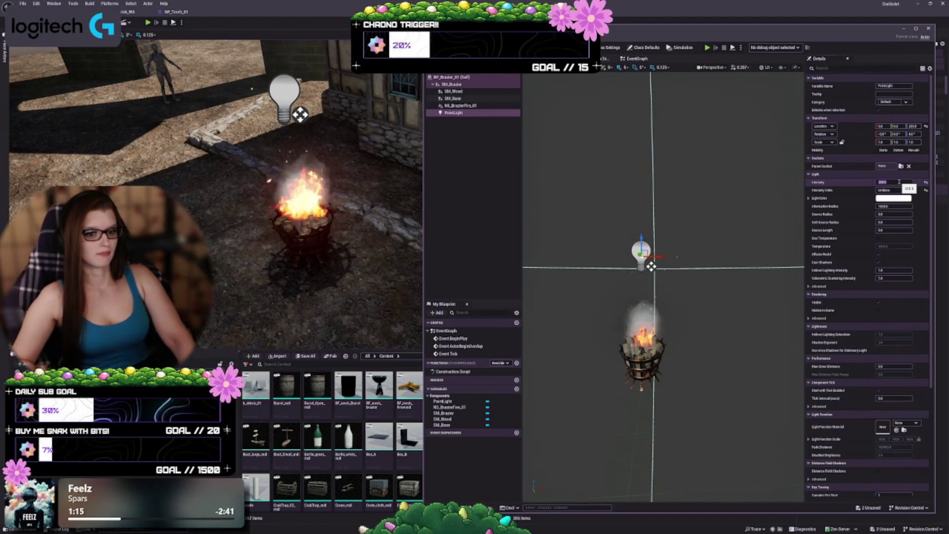
pyautogui.write('50')
pyautogui.press('Return')
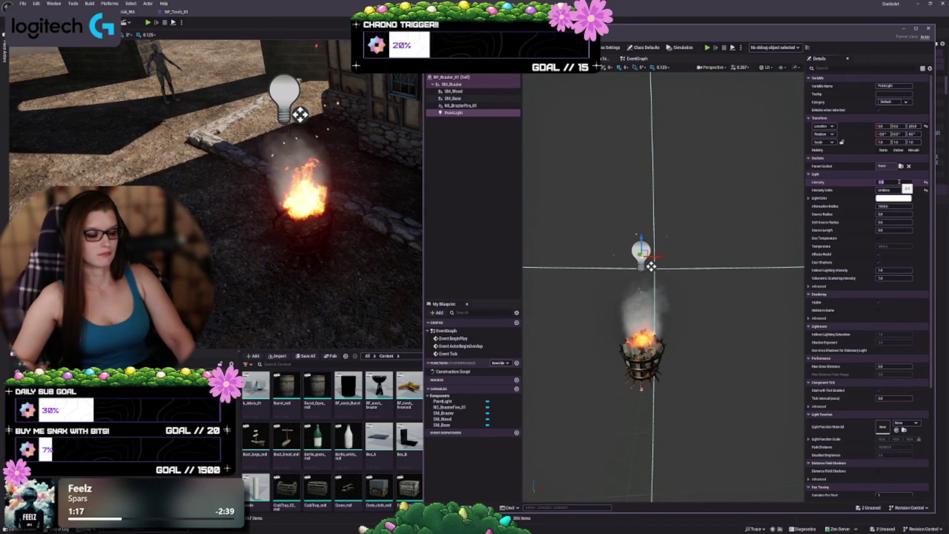
pyautogui.press('Return')
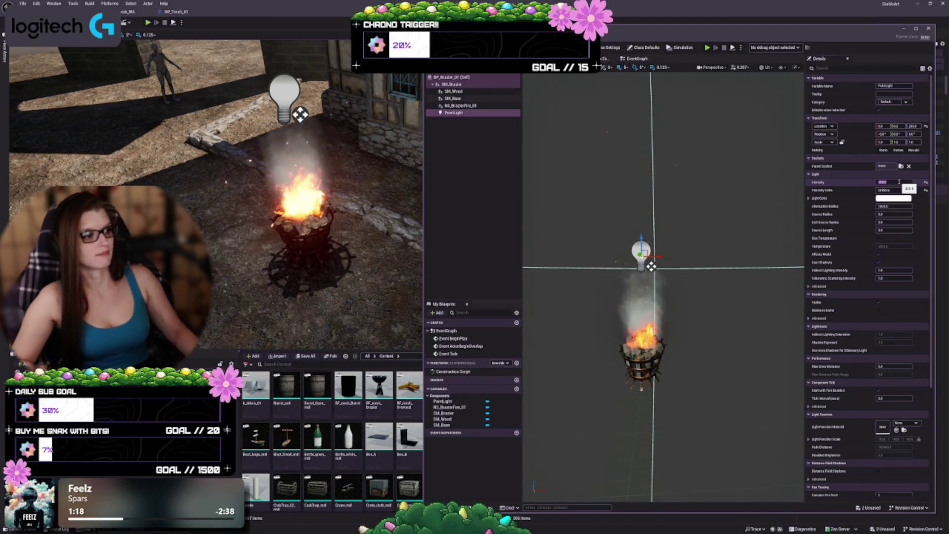
pyautogui.click(883, 199)
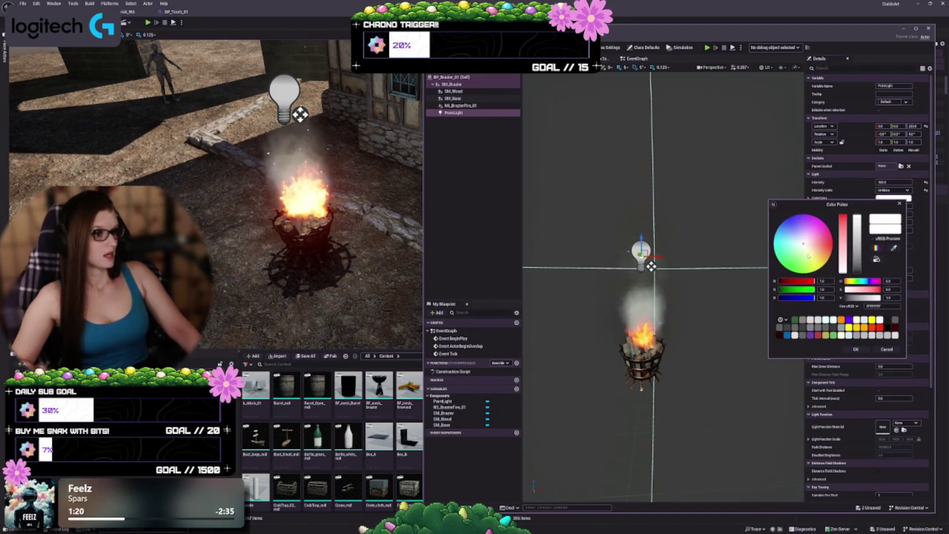
# - Make the light colour pale peach and drag Attenuation Radius down from 1000 to about 370
pyautogui.moveTo(806, 247); pyautogui.dragTo(810, 246)
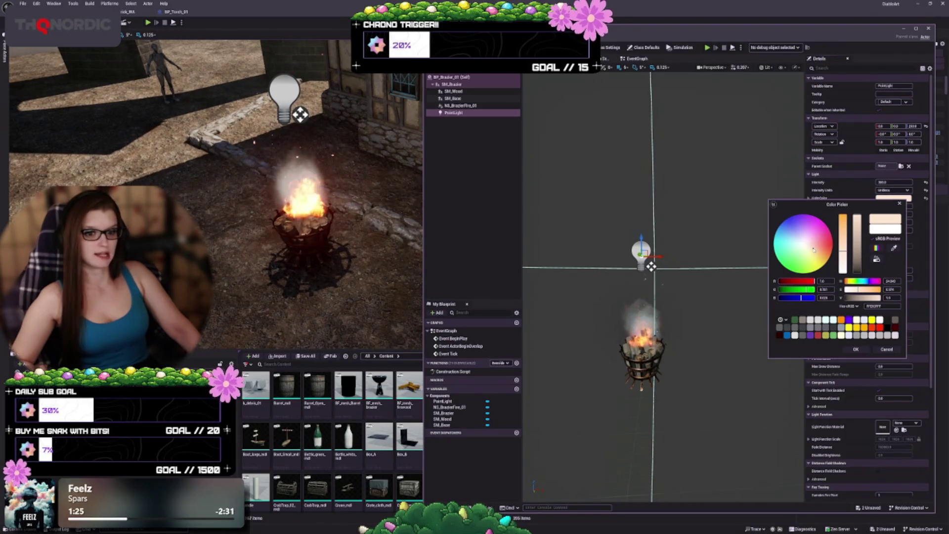
pyautogui.click(856, 348)
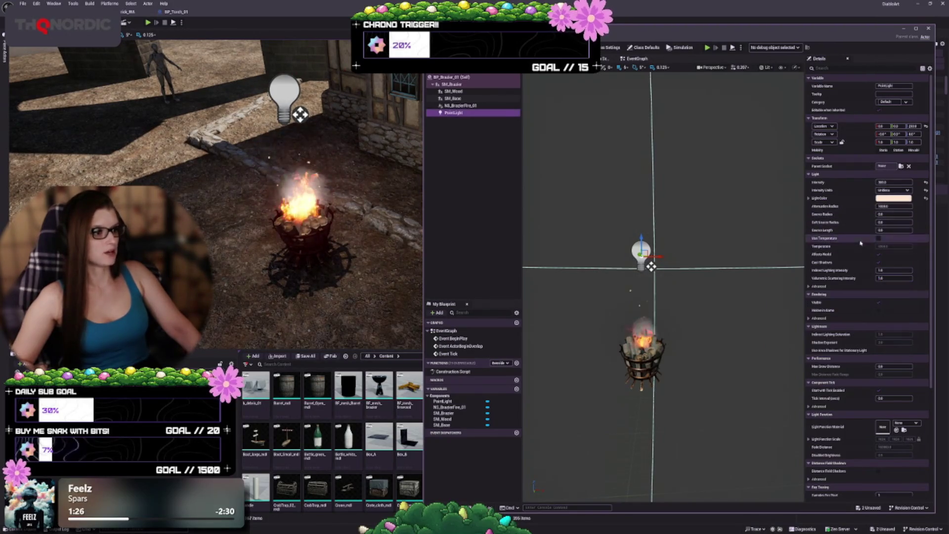
pyautogui.moveTo(902, 206); pyautogui.dragTo(885, 206)
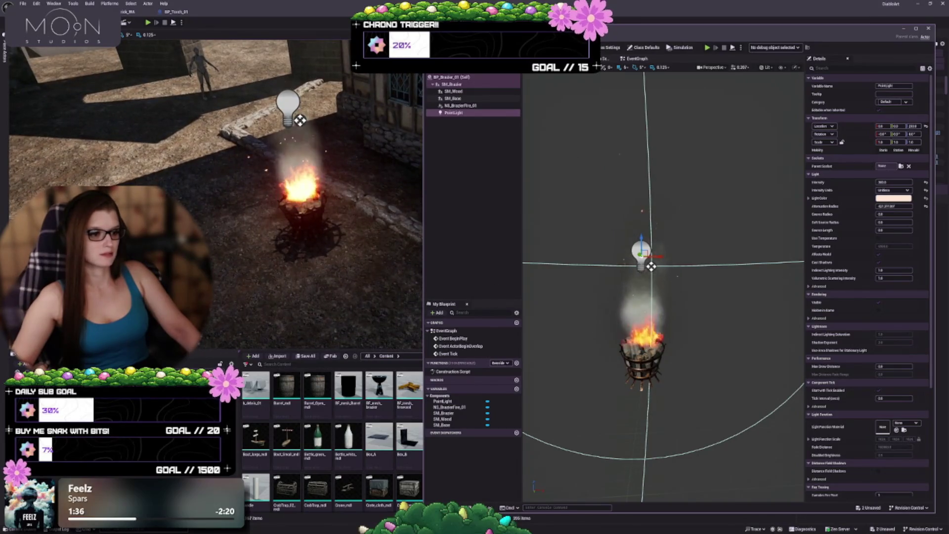
# - Enlarge Attenuation Radius to about 561, adjust Source Radius, and lower the light onto the brazier
pyautogui.scroll(-8, 663, 286)
pyautogui.moveTo(664, 286); pyautogui.dragTo(704, 287)
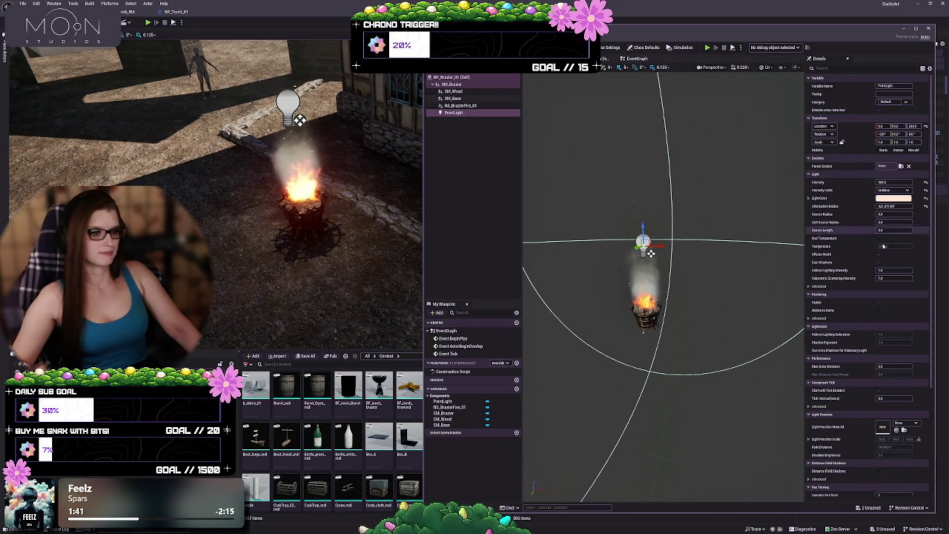
pyautogui.moveTo(893, 206); pyautogui.dragTo(902, 206)
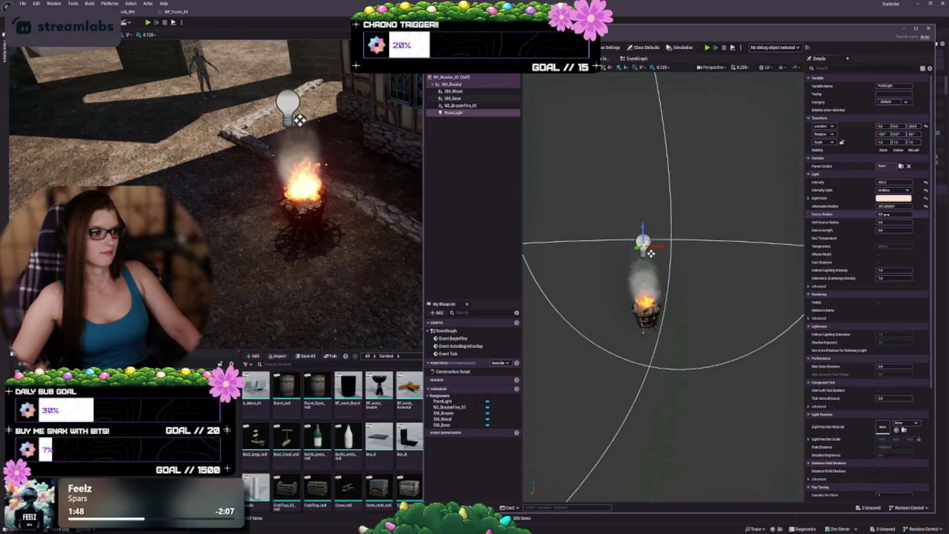
pyautogui.moveTo(886, 214)
pyautogui.mouseDown()
pyautogui.moveTo(904, 214)
pyautogui.moveTo(885, 214)
pyautogui.mouseUp()
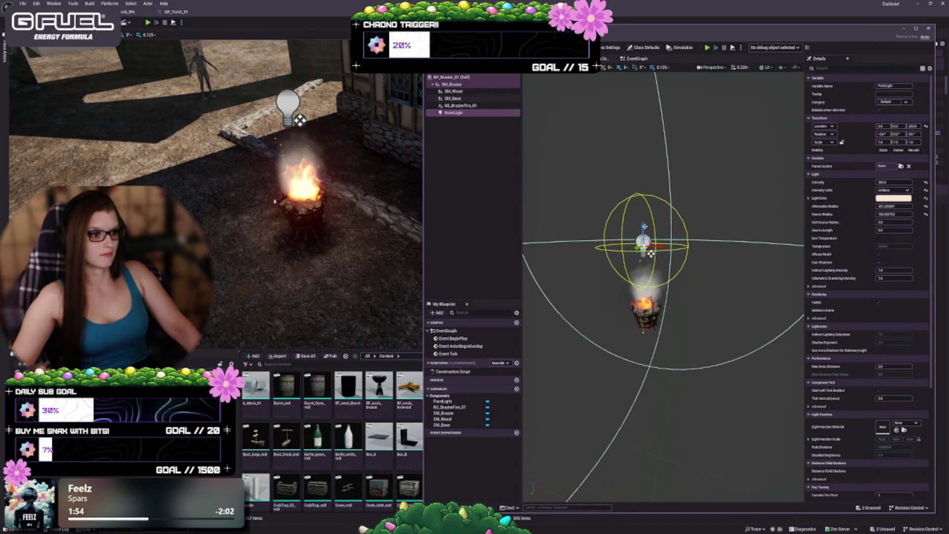
pyautogui.moveTo(651, 253); pyautogui.dragTo(651, 289)
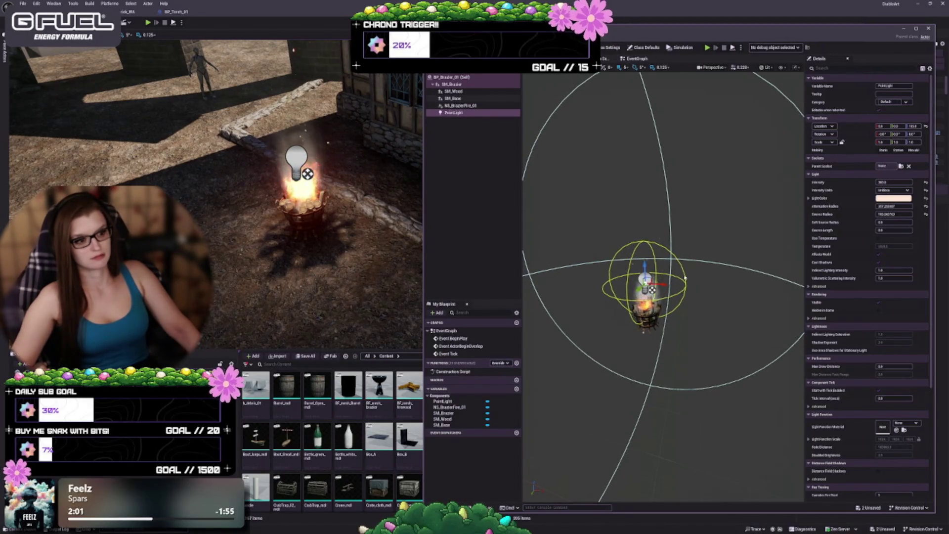
# - Settle Source Radius near 100, adjust Soft Source Radius, and stretch Source Length to about 36
pyautogui.moveTo(890, 214); pyautogui.dragTo(896, 214)
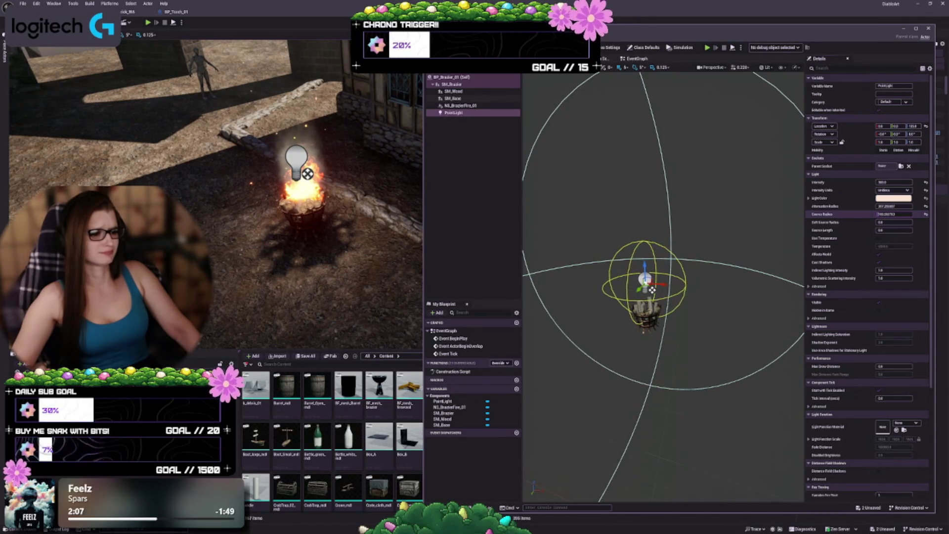
pyautogui.moveTo(895, 214); pyautogui.dragTo(892, 214)
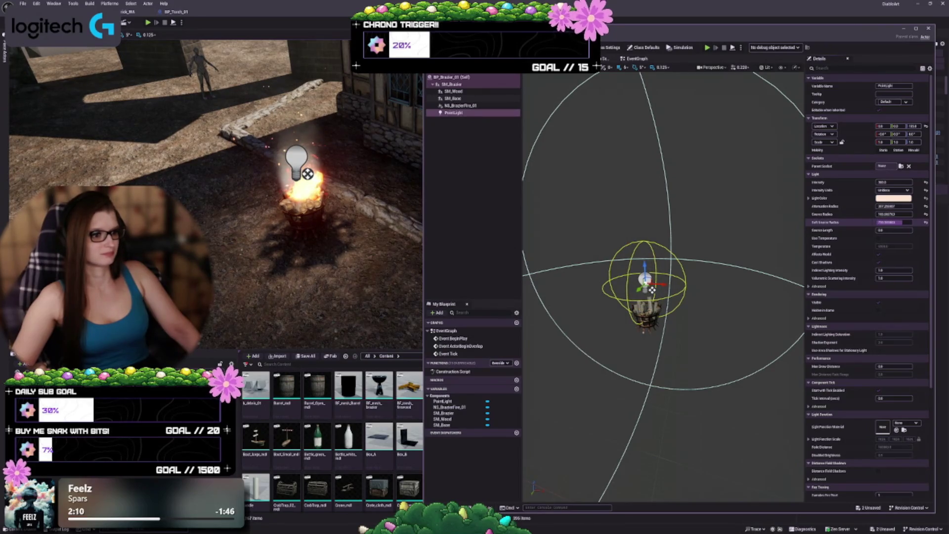
pyautogui.moveTo(888, 223); pyautogui.dragTo(895, 222)
pyautogui.click(899, 223)
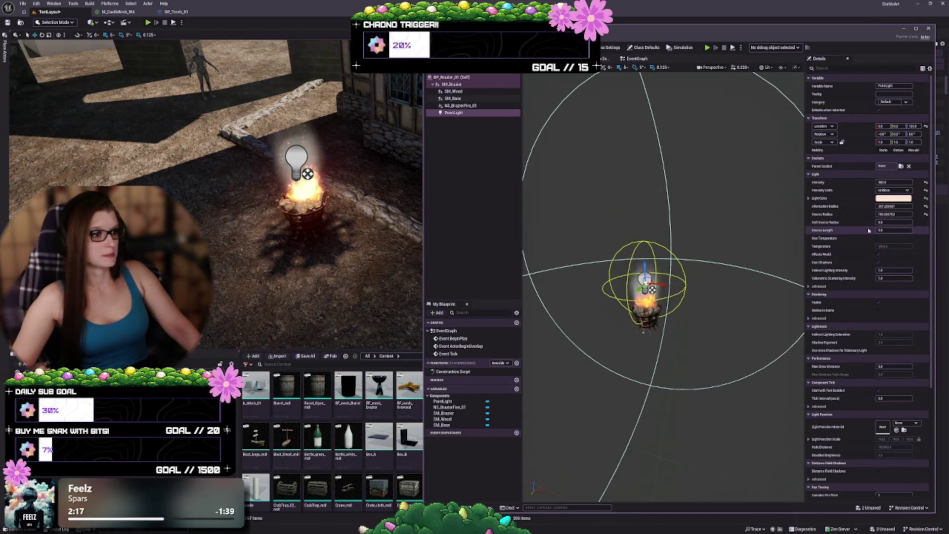
pyautogui.moveTo(885, 229); pyautogui.dragTo(904, 230)
# - Fine-tune the Source Length, nudge the light slightly lower, and enlarge its Attenuation Radius
pyautogui.moveTo(761, 232); pyautogui.dragTo(769, 233)
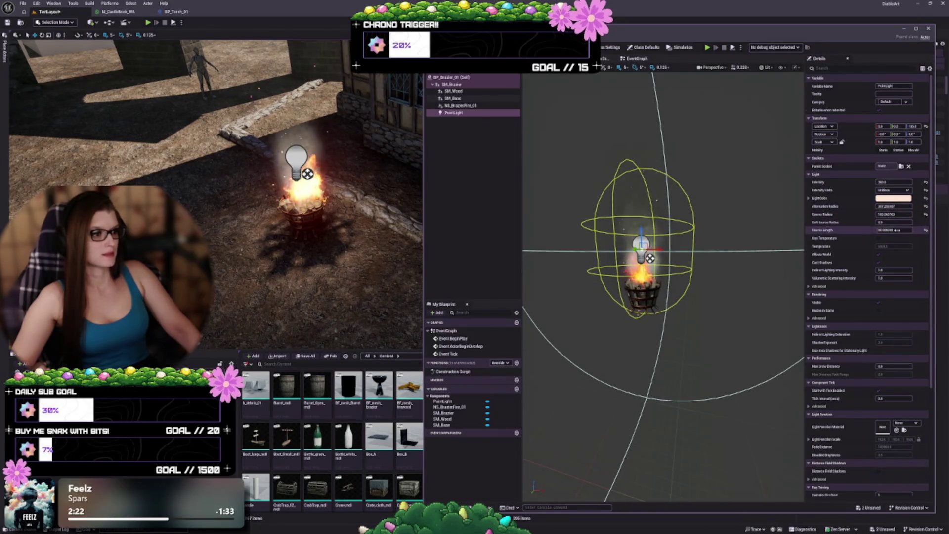
pyautogui.moveTo(895, 230)
pyautogui.mouseDown()
pyautogui.moveTo(884, 229)
pyautogui.moveTo(904, 229)
pyautogui.moveTo(884, 214)
pyautogui.moveTo(886, 229)
pyautogui.mouseUp()
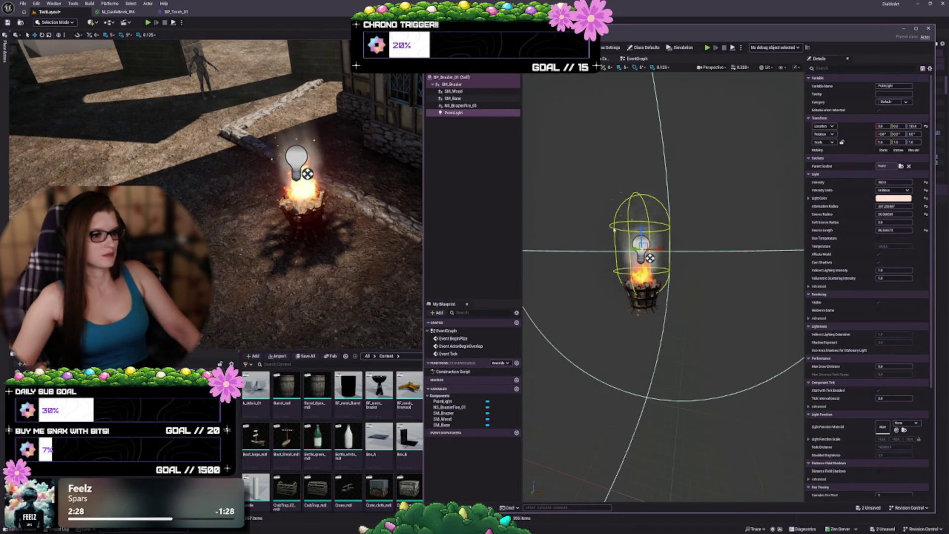
pyautogui.moveTo(649, 256); pyautogui.dragTo(650, 261)
pyautogui.click(889, 206)
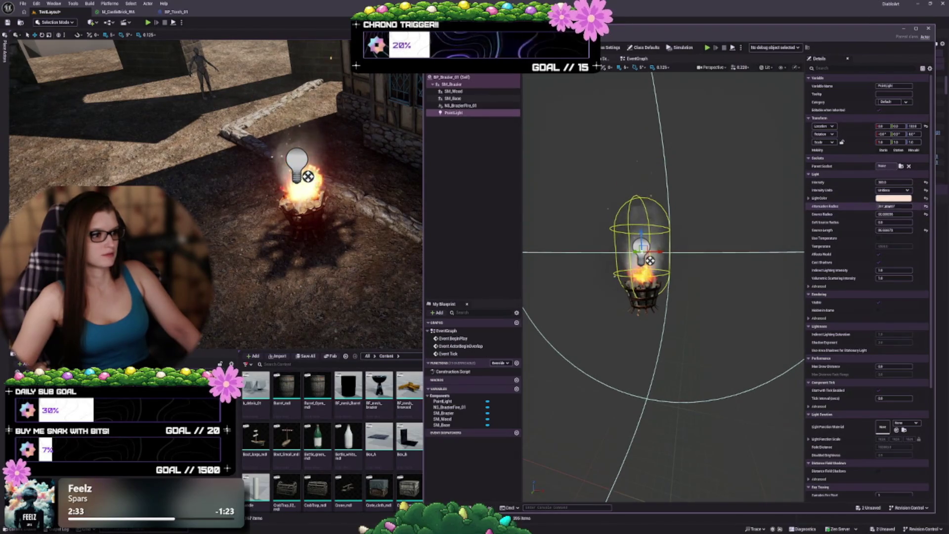
pyautogui.moveTo(889, 206); pyautogui.dragTo(904, 206)
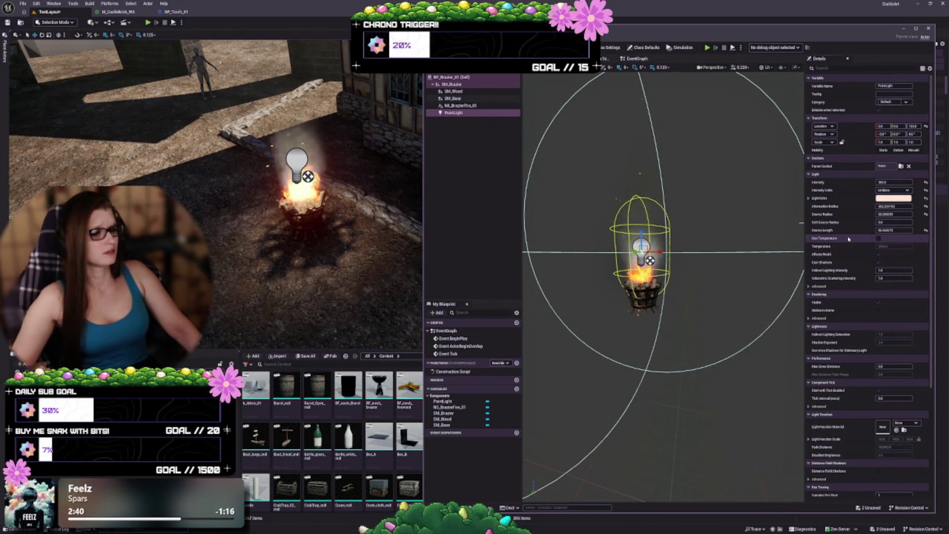
# - Enable Use Temperature and switch Intensity Units from Unitless to Candelas
pyautogui.click(879, 238)
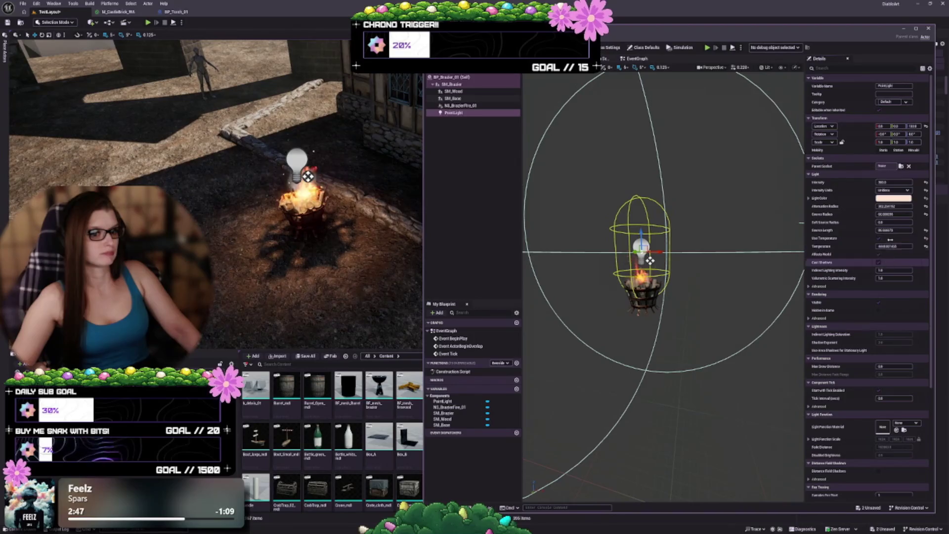
pyautogui.click(926, 192)
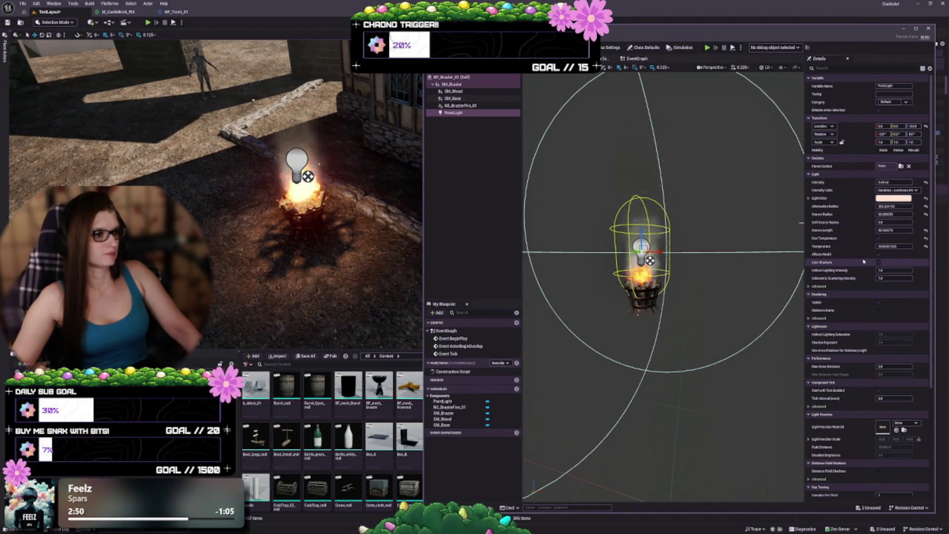
pyautogui.scroll(-1, 849, 266)
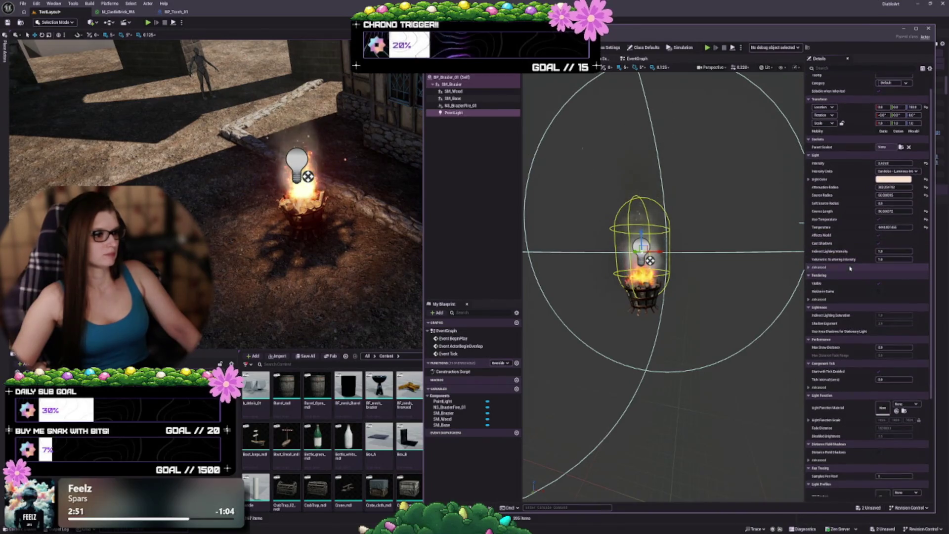
pyautogui.click(813, 267)
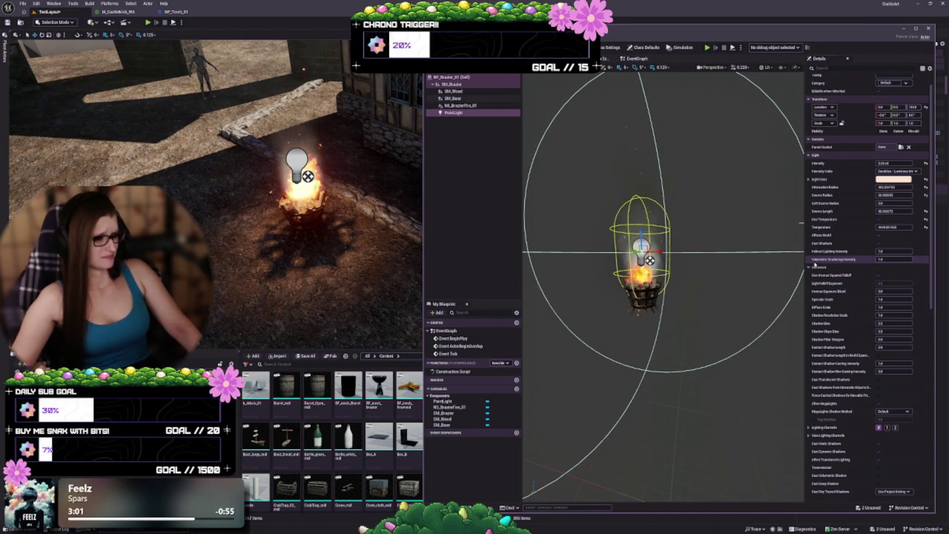
pyautogui.click(812, 269)
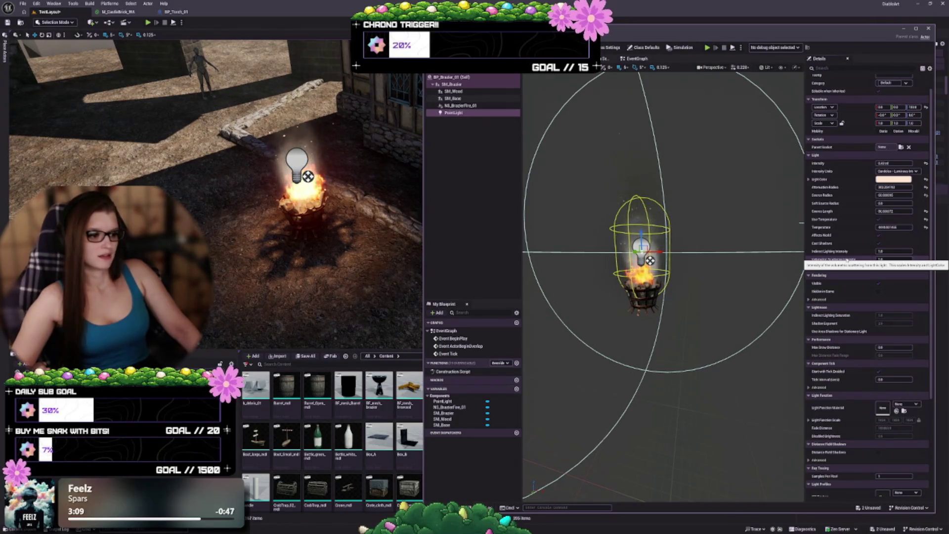
pyautogui.scroll(-2, 846, 259)
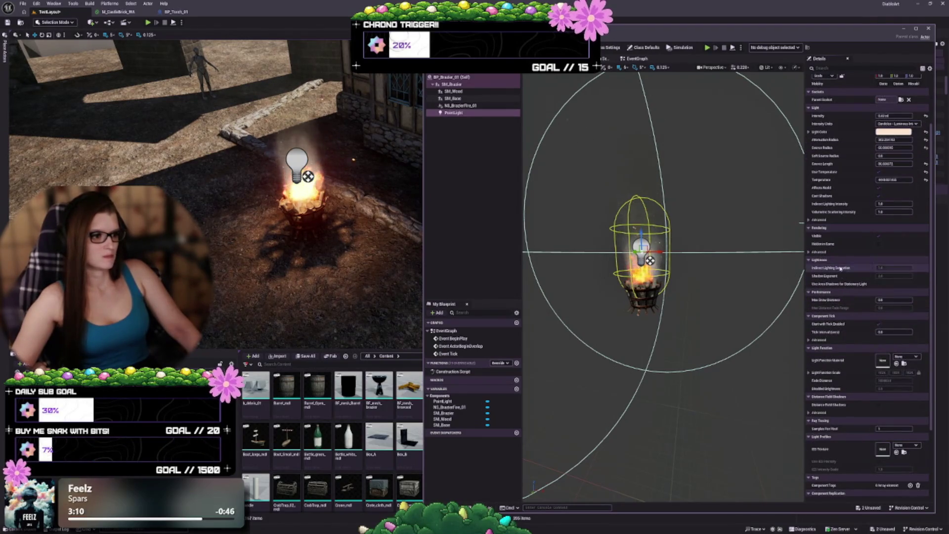
pyautogui.scroll(-2, 836, 317)
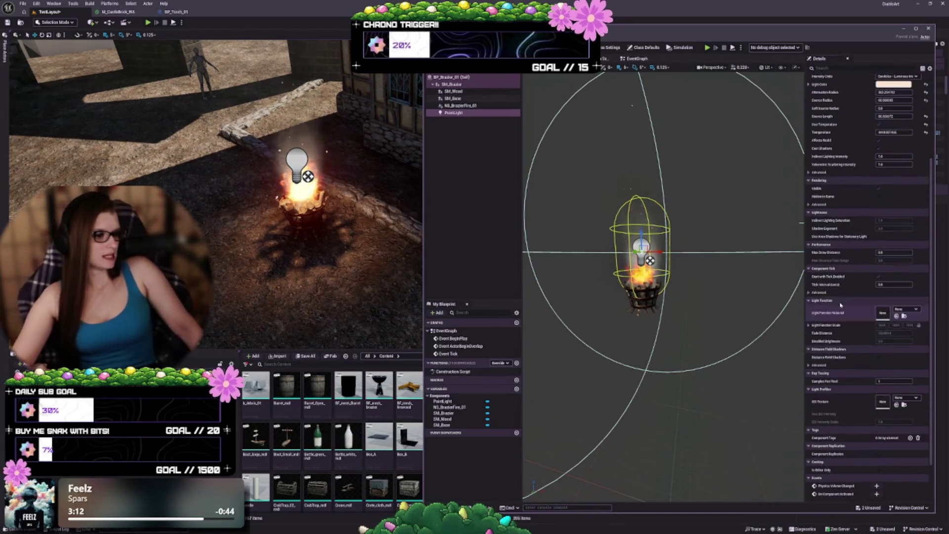
pyautogui.scroll(-1, 836, 317)
pyautogui.click(905, 291)
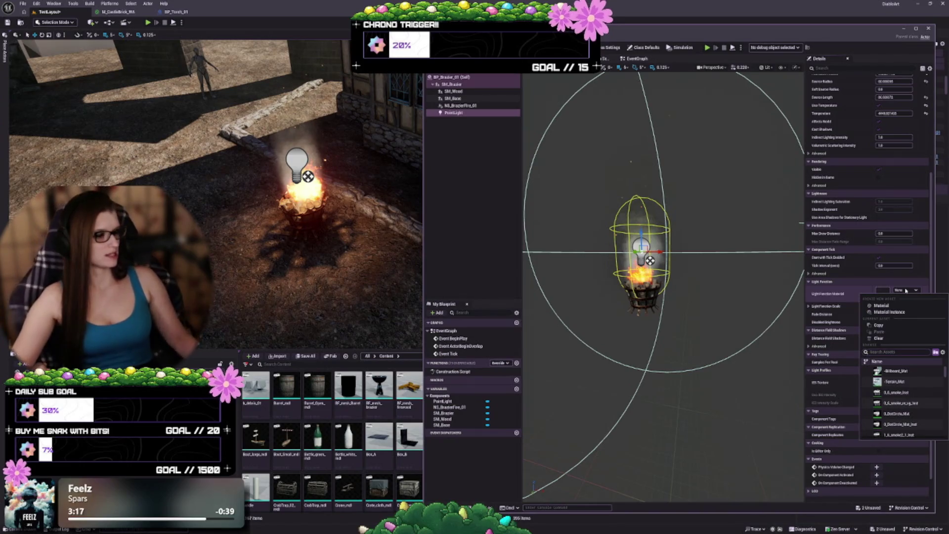
pyautogui.press('Escape')
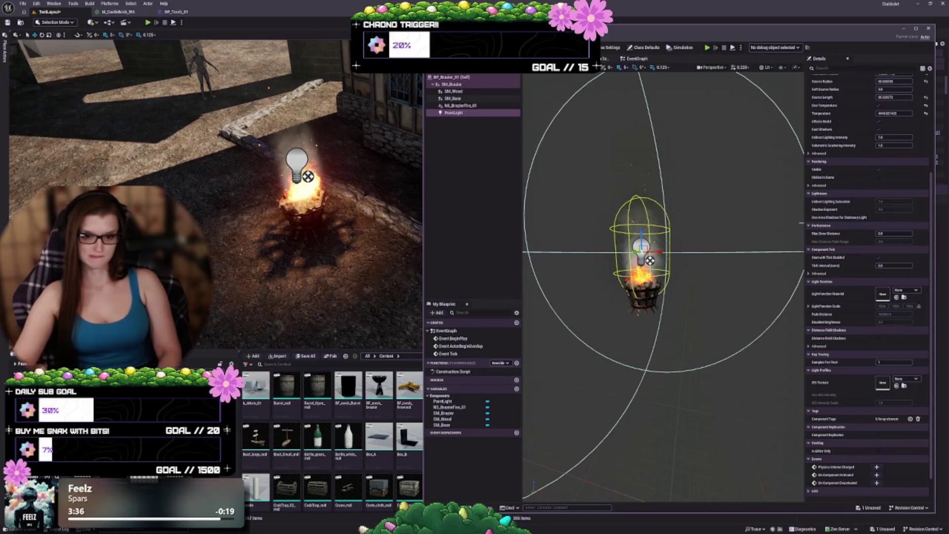
pyautogui.moveTo(230, 464)
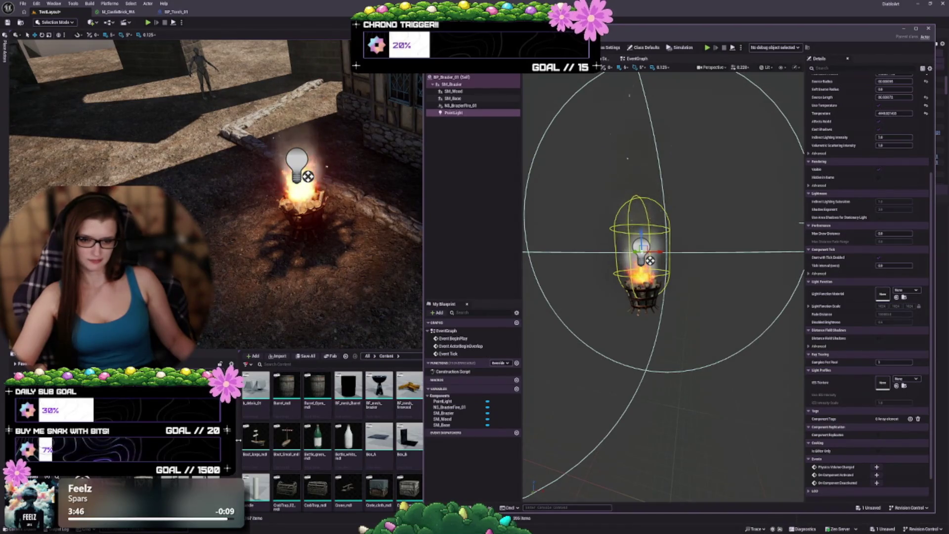
pyautogui.moveTo(247, 391)
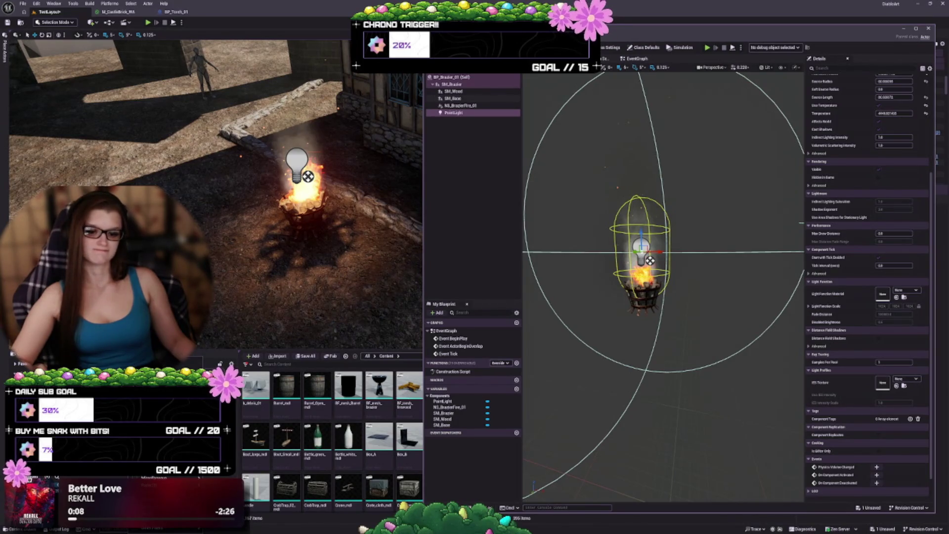
pyautogui.click(246, 364)
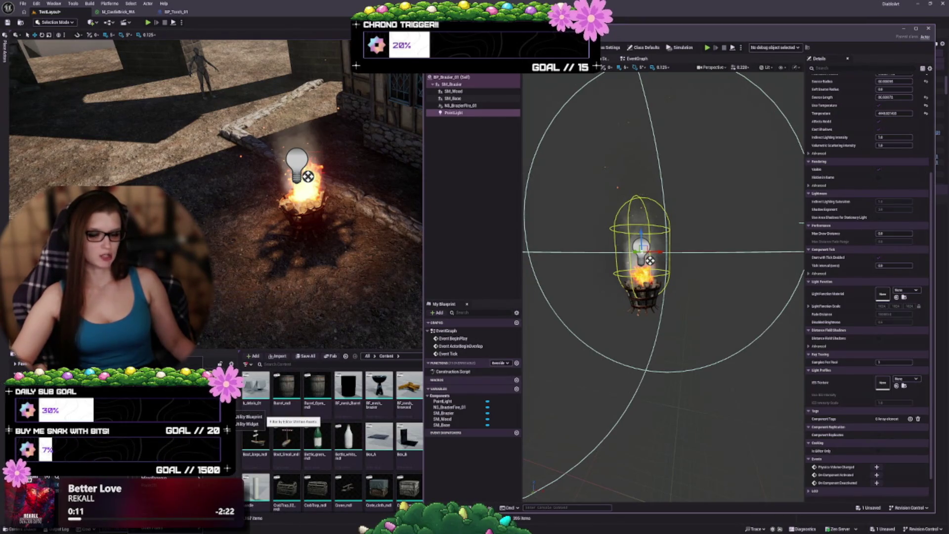
pyautogui.moveTo(212, 431)
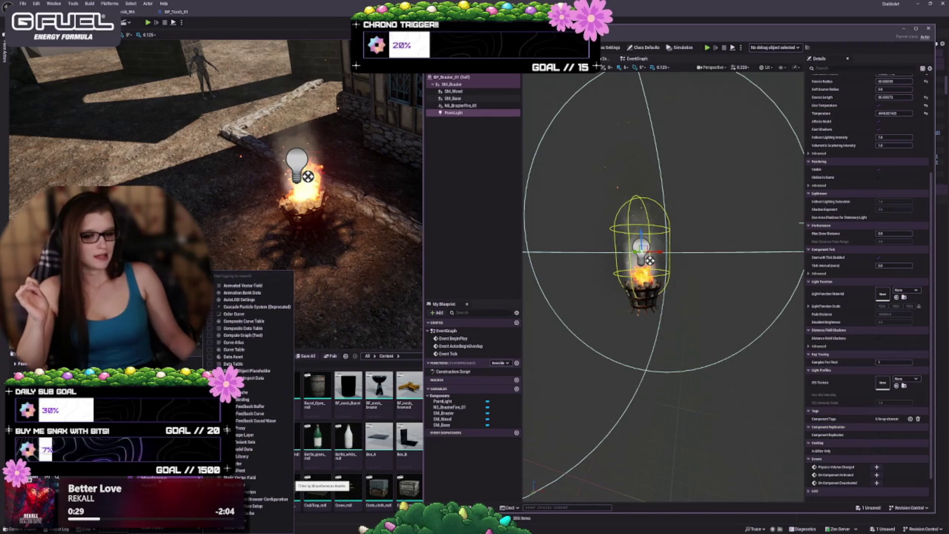
pyautogui.press('Escape')
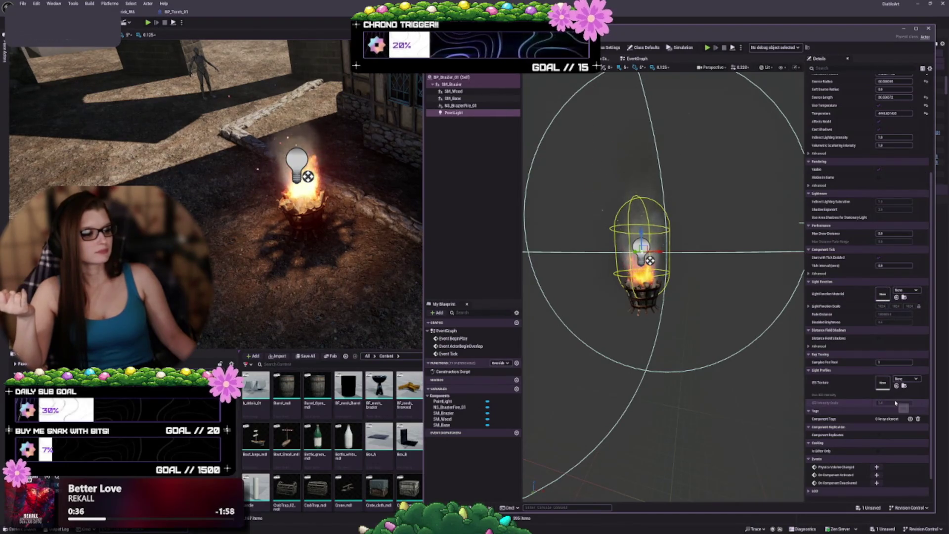
pyautogui.click(902, 290)
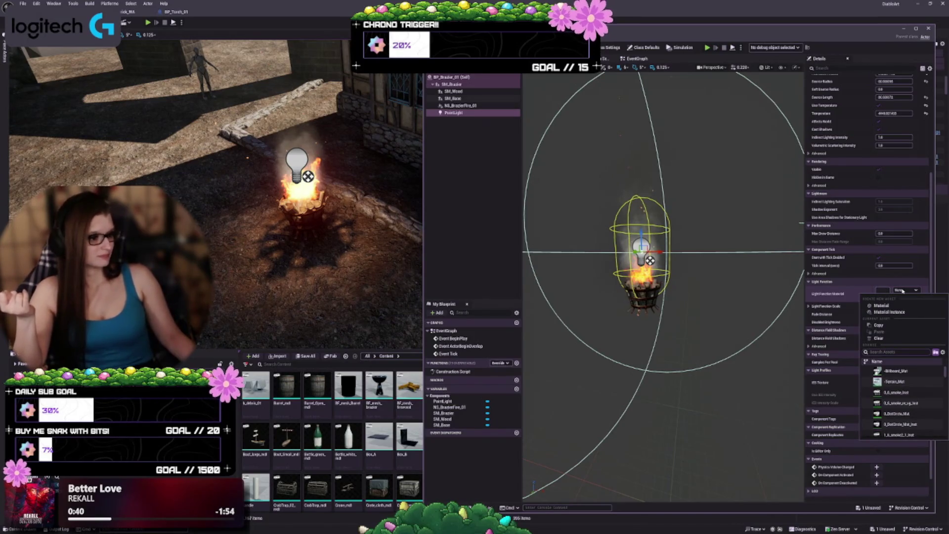
pyautogui.click(902, 290)
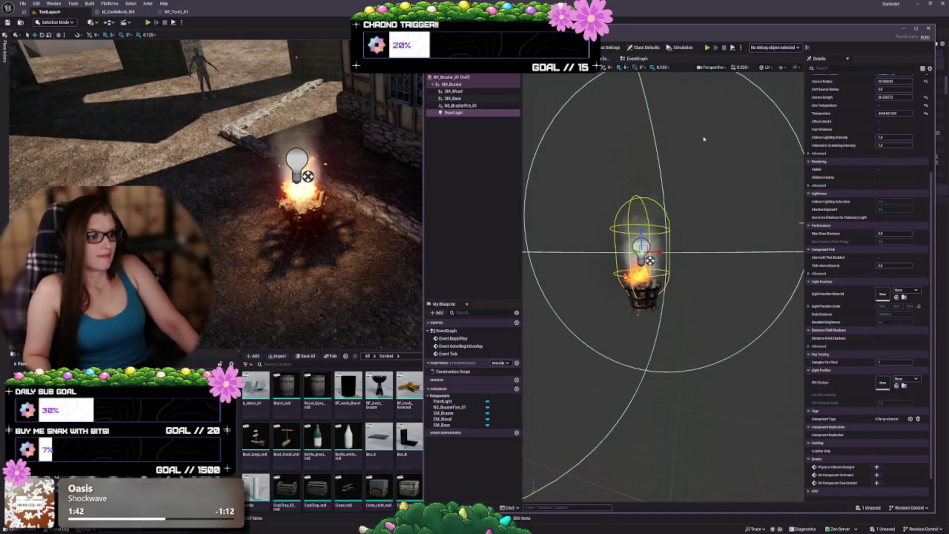
# - Assign an IES profile to the point light and set it to Arrow_Star
pyautogui.moveTo(777, 34); pyautogui.dragTo(742, 24)
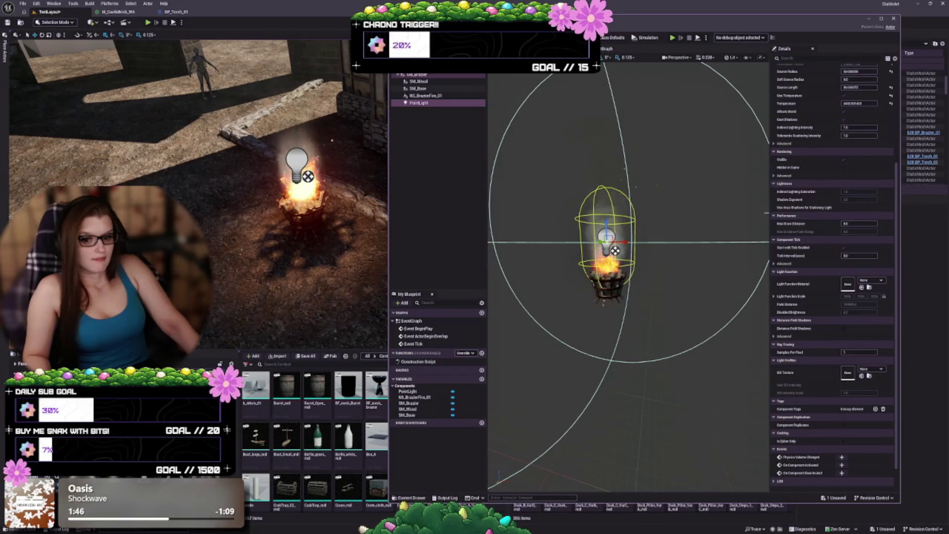
pyautogui.moveTo(524, 505)
pyautogui.mouseDown()
pyautogui.moveTo(514, 334)
pyautogui.moveTo(804, 308)
pyautogui.moveTo(847, 379)
pyautogui.moveTo(911, 381)
pyautogui.moveTo(848, 375)
pyautogui.mouseUp()
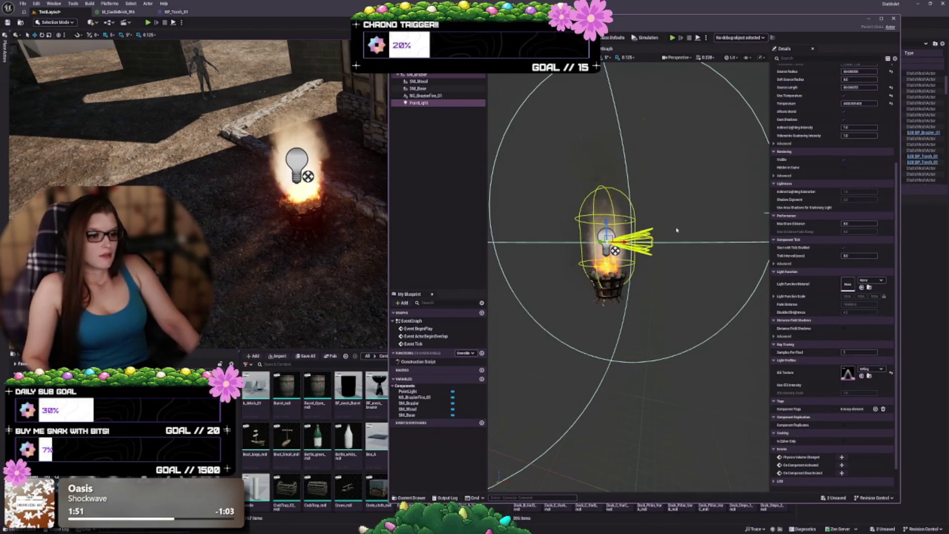
pyautogui.moveTo(595, 309)
pyautogui.mouseDown()
pyautogui.moveTo(595, 270)
pyautogui.moveTo(595, 301)
pyautogui.mouseUp()
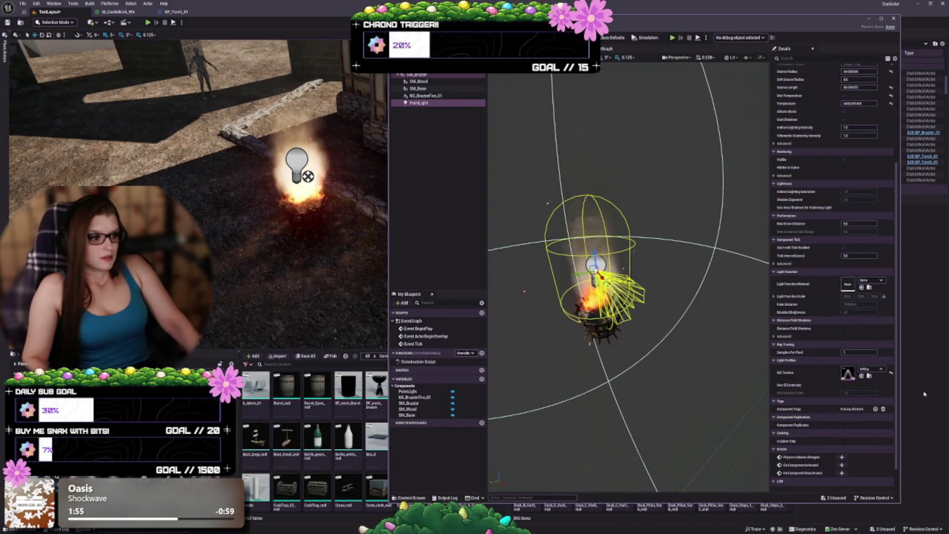
pyautogui.click(874, 369)
pyautogui.click(894, 448)
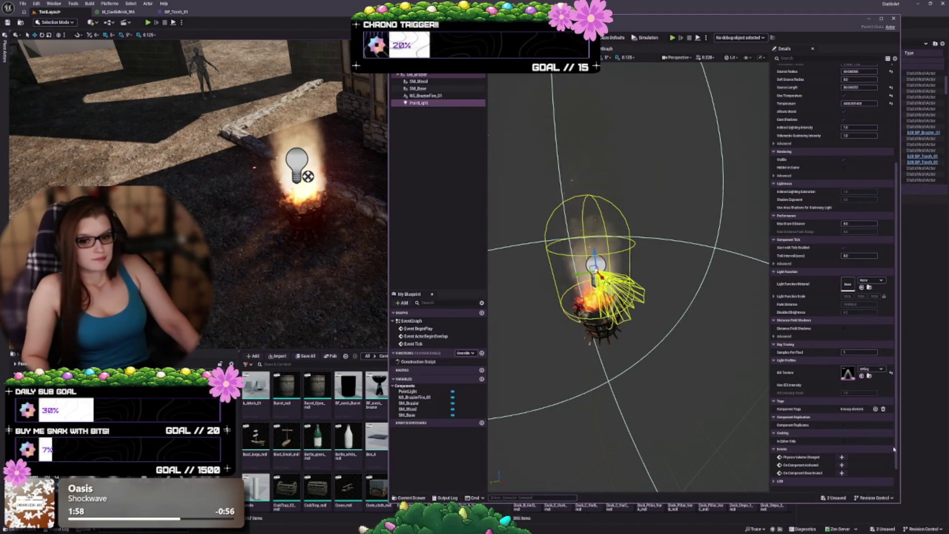
pyautogui.moveTo(222, 222)
pyautogui.mouseDown()
pyautogui.moveTo(207, 183)
pyautogui.moveTo(190, 364)
pyautogui.mouseUp()
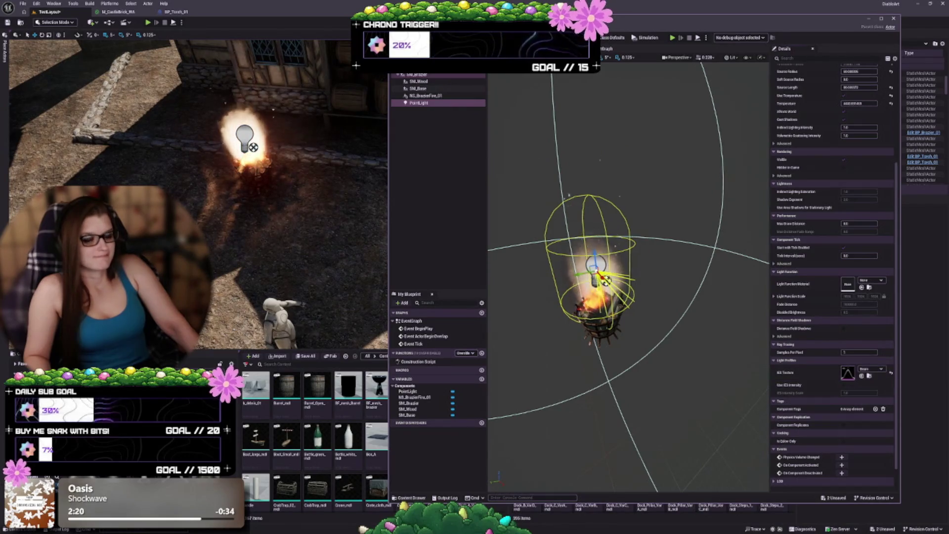
# - Try other IES profiles, revert to the previous one, and set the light's Mobility to Static
pyautogui.click(861, 376)
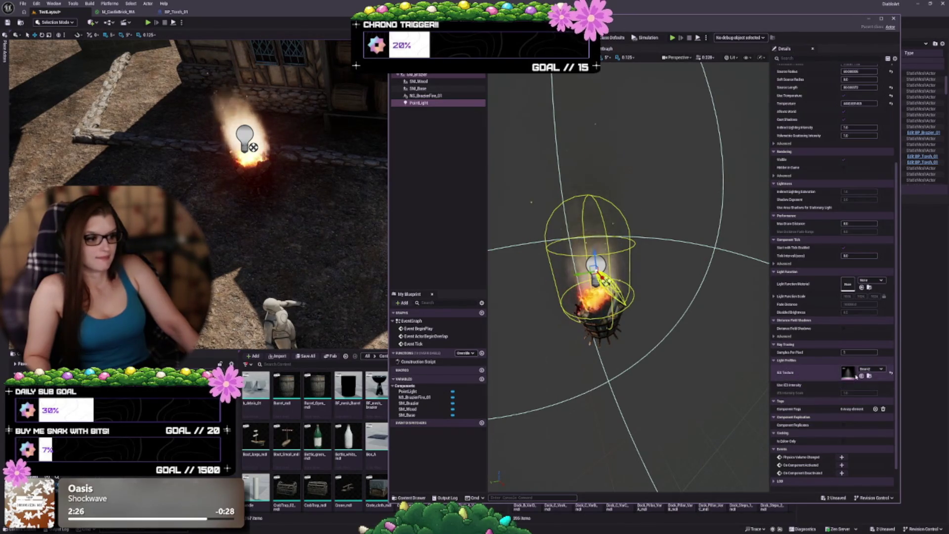
pyautogui.click(861, 376)
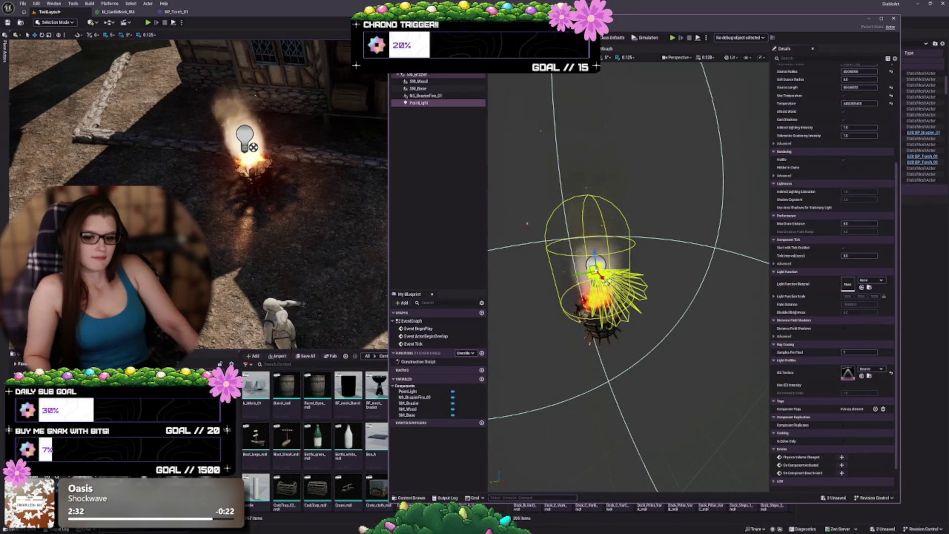
pyautogui.hotkey('ctrl', 'z')
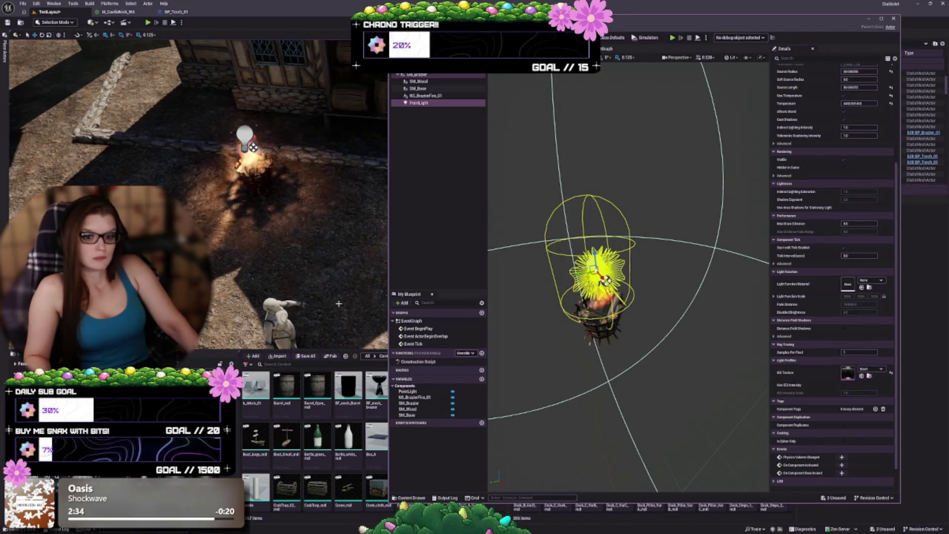
pyautogui.moveTo(627, 277)
pyautogui.mouseDown()
pyautogui.moveTo(657, 278)
pyautogui.moveTo(667, 260)
pyautogui.mouseUp()
pyautogui.scroll(6, 831, 214)
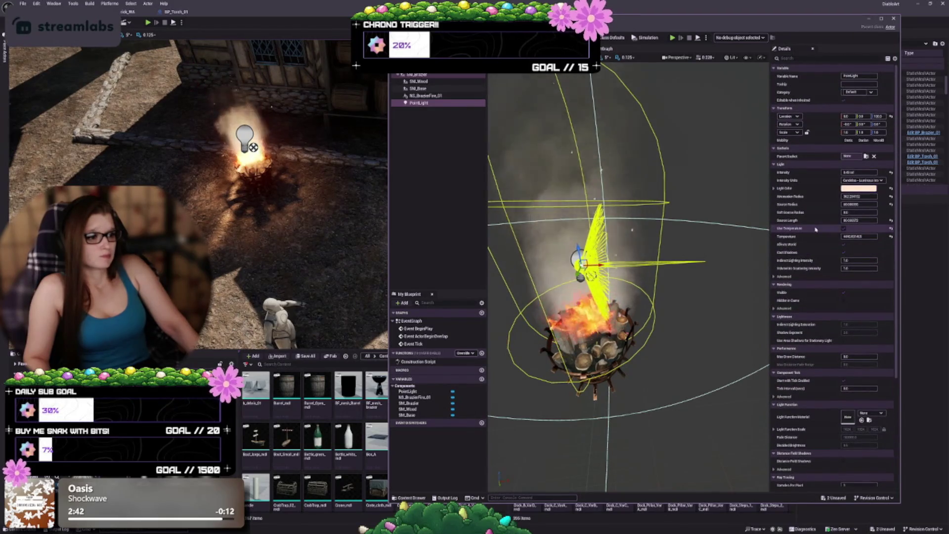
pyautogui.scroll(-5, 815, 229)
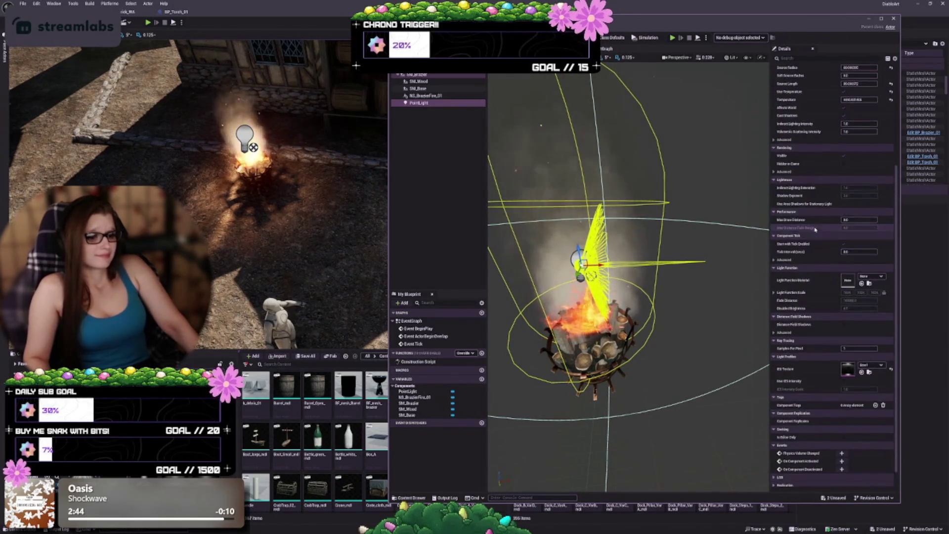
pyautogui.scroll(1, 815, 229)
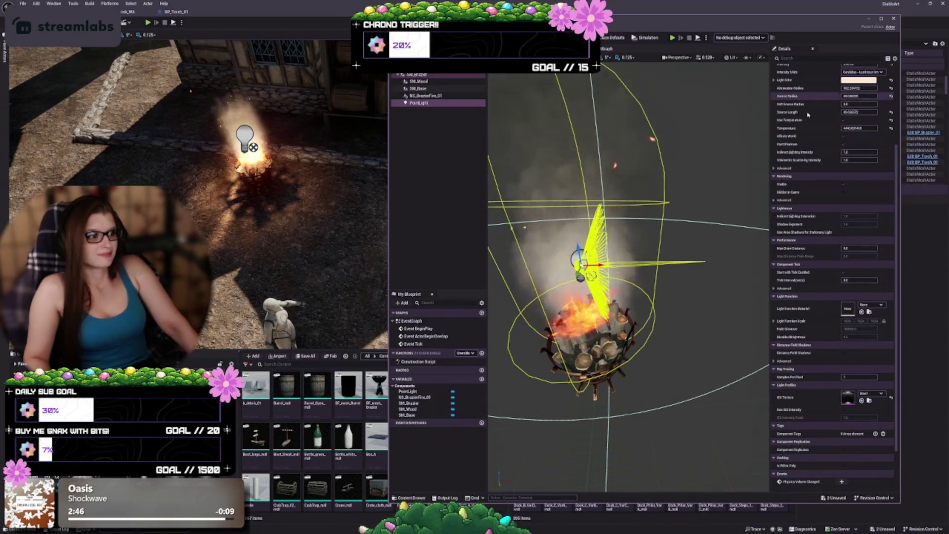
pyautogui.scroll(4, 805, 102)
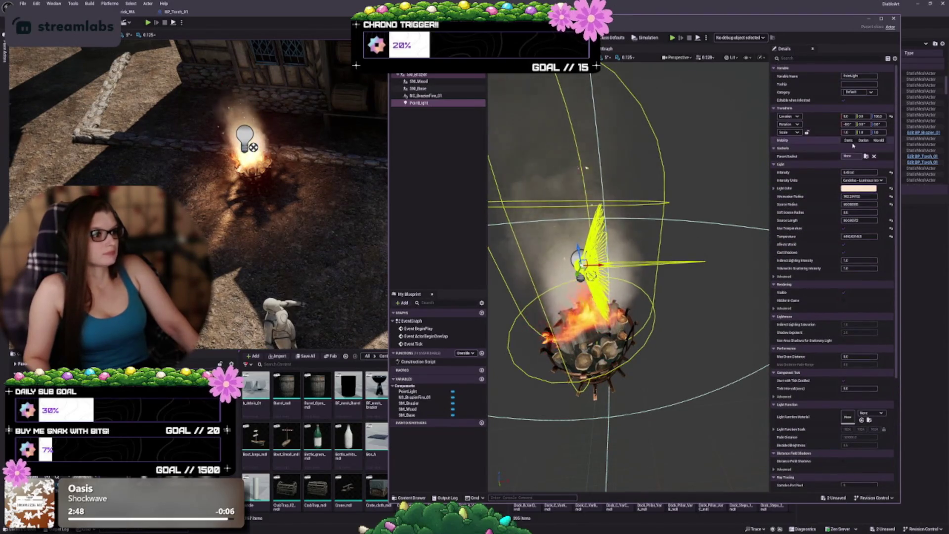
pyautogui.click(848, 141)
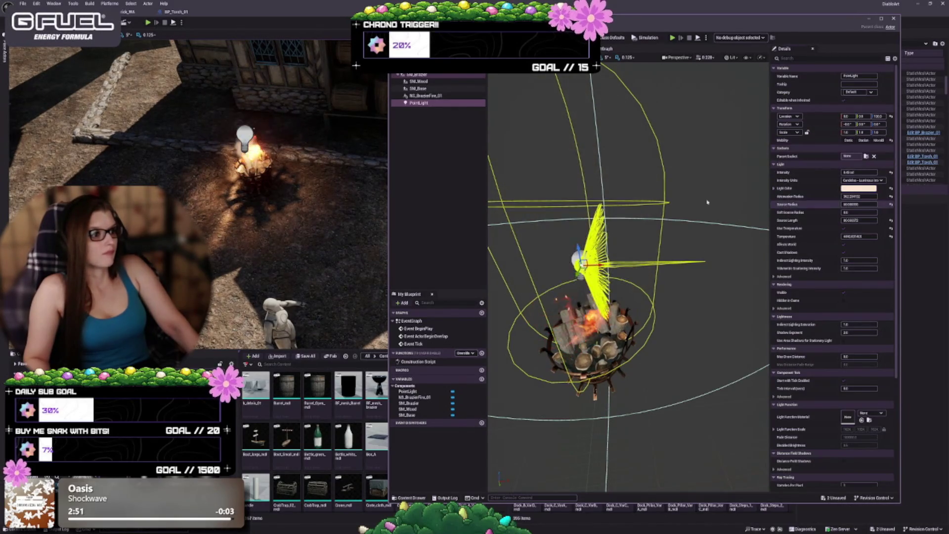
pyautogui.moveTo(694, 211); pyautogui.dragTo(691, 222)
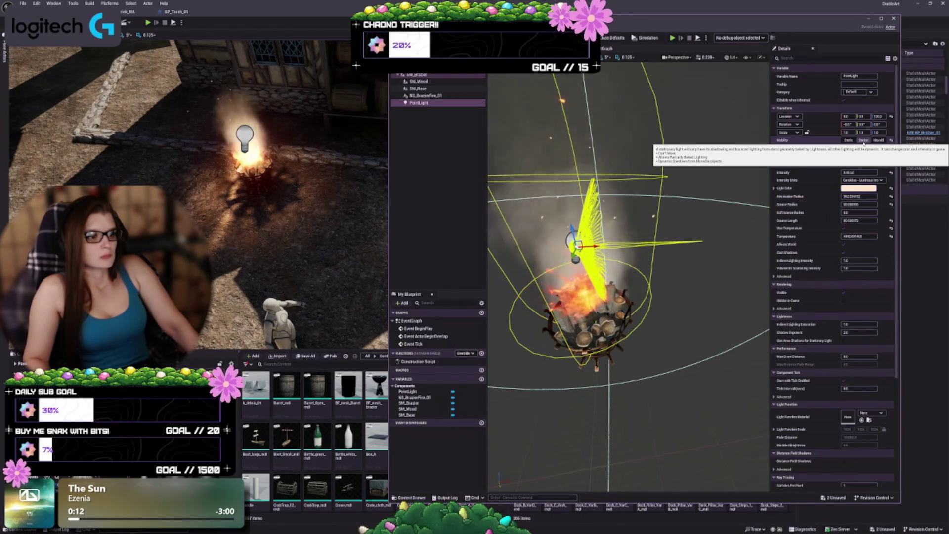
# - Turn the point light about 90° with the rotate gizmo so its IES cone faces down
pyautogui.press('e')
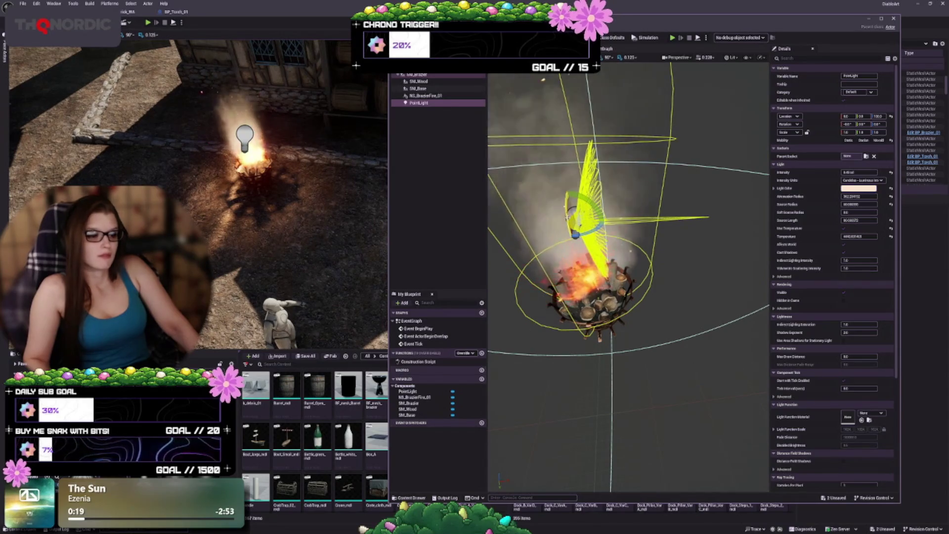
pyautogui.moveTo(569, 194); pyautogui.dragTo(548, 227)
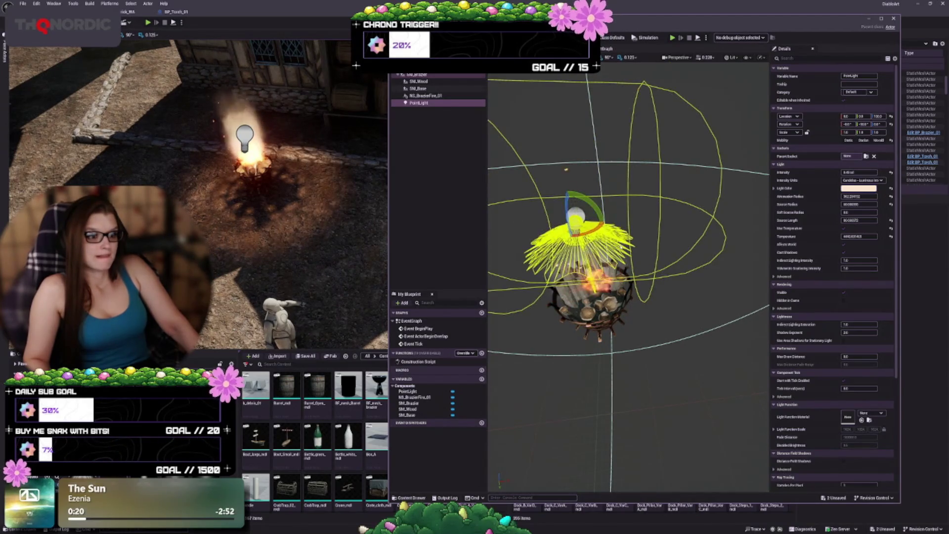
pyautogui.moveTo(672, 279)
pyautogui.mouseDown()
pyautogui.moveTo(640, 247)
pyautogui.moveTo(597, 232)
pyautogui.mouseUp()
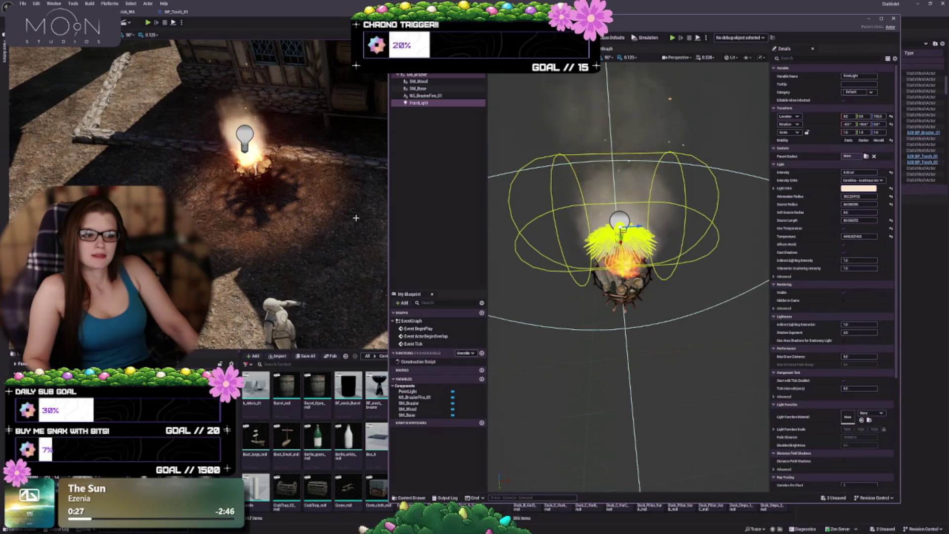
# - Undo the rotation, reset IES Texture to None, save with Ctrl+S, and choose a Light Function Material
pyautogui.hotkey('ctrl', 'z')
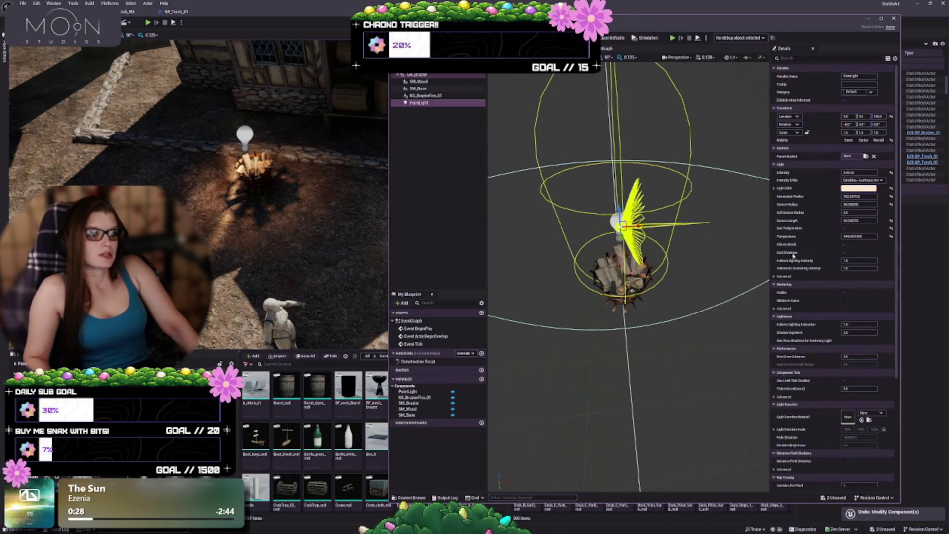
pyautogui.scroll(-5, 789, 258)
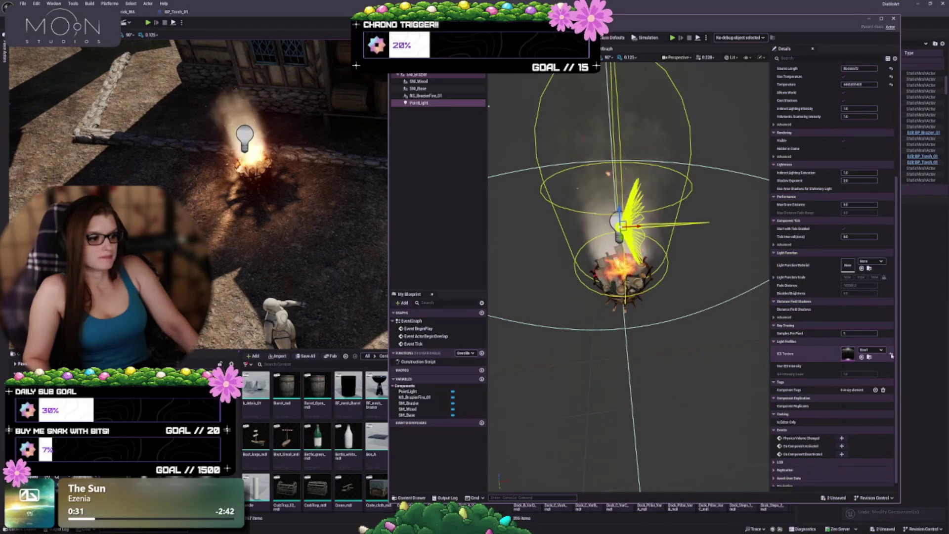
pyautogui.click(890, 354)
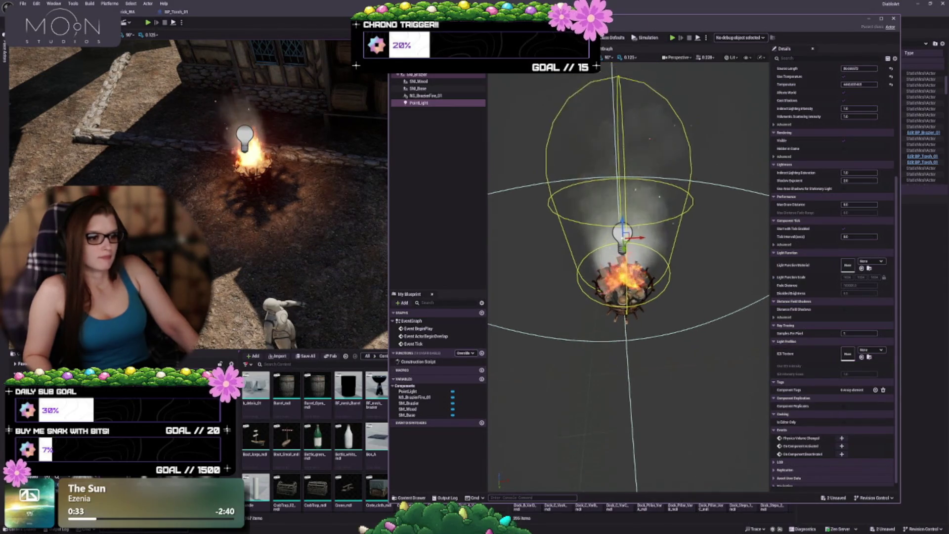
pyautogui.hotkey('ctrl', 's')
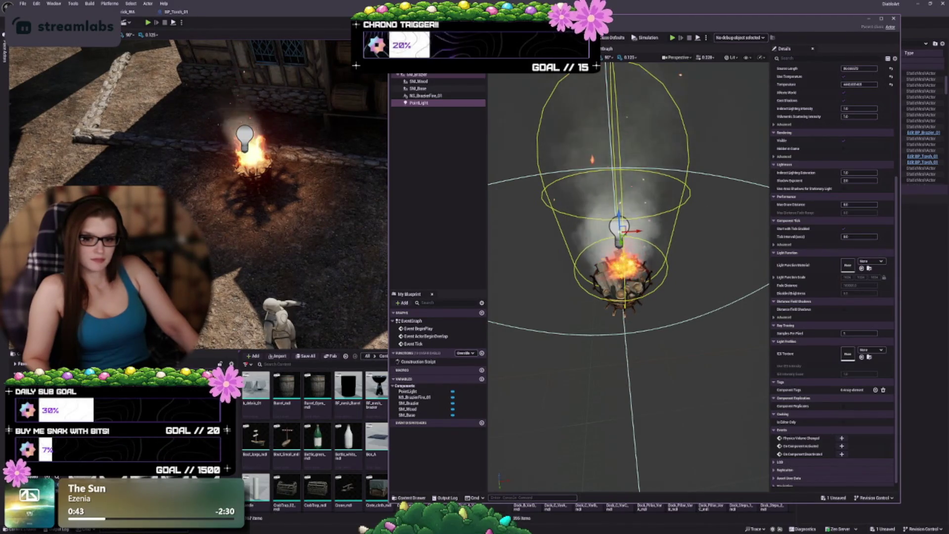
pyautogui.click(868, 268)
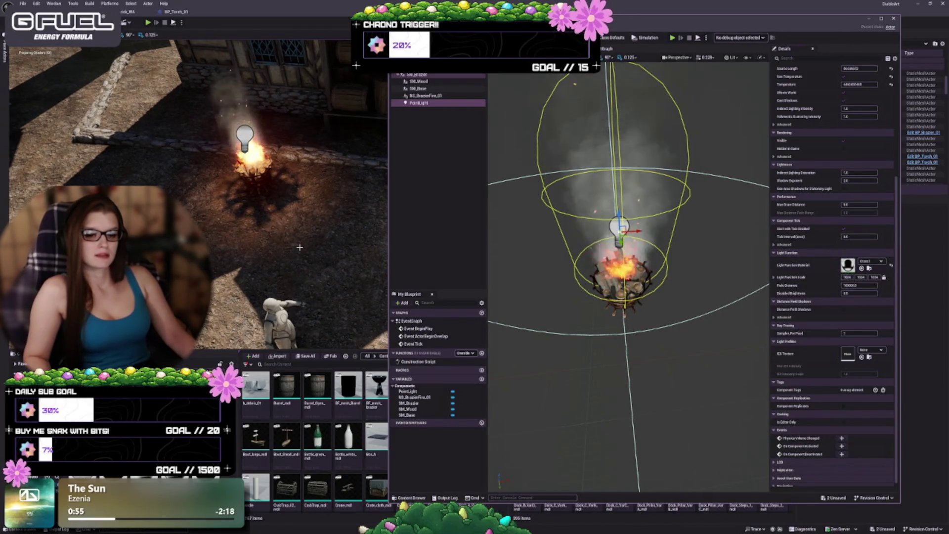
# - Clear the material from the point light's Light Function Material slot
pyautogui.scroll(5, 299, 247)
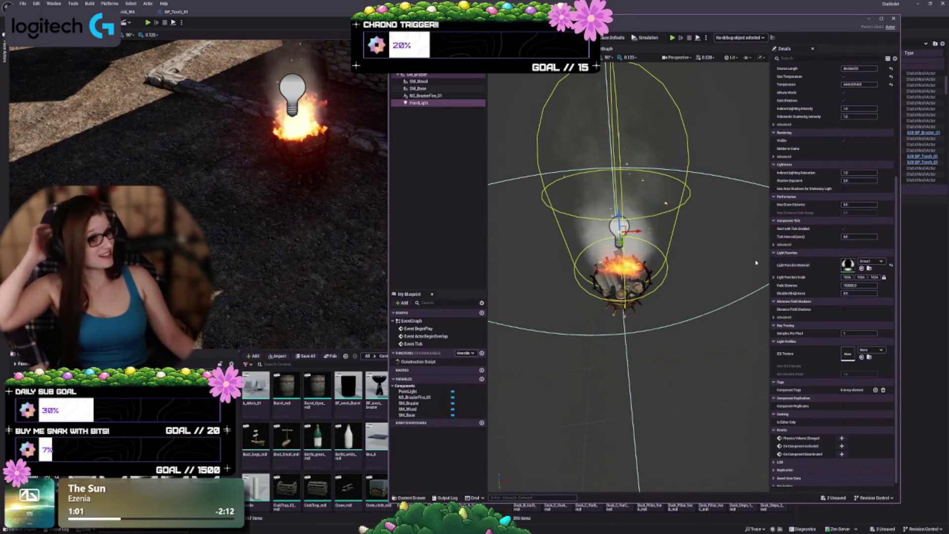
pyautogui.click(890, 266)
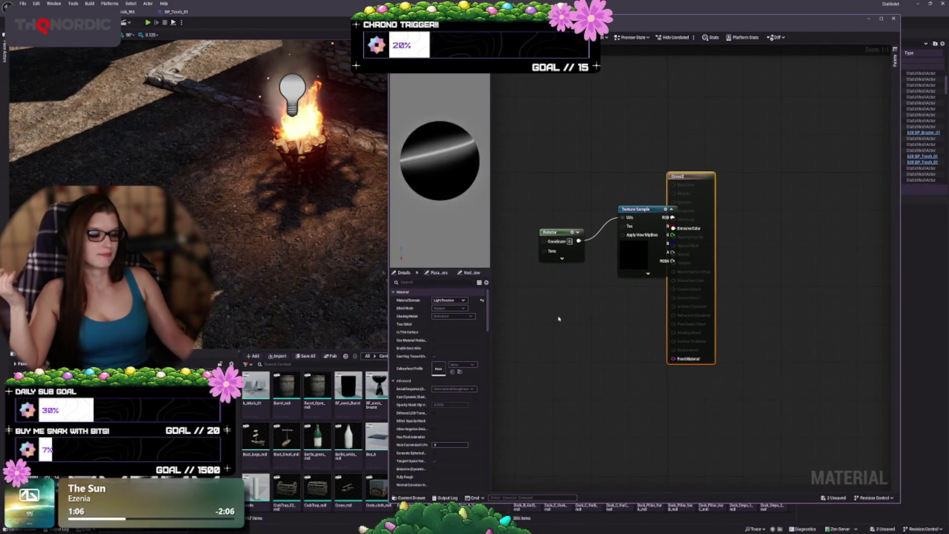
# - Remove the Panner node and move the Texture Sample closer to the material output
pyautogui.moveTo(706, 262)
pyautogui.mouseDown()
pyautogui.moveTo(689, 262)
pyautogui.moveTo(684, 285)
pyautogui.mouseUp()
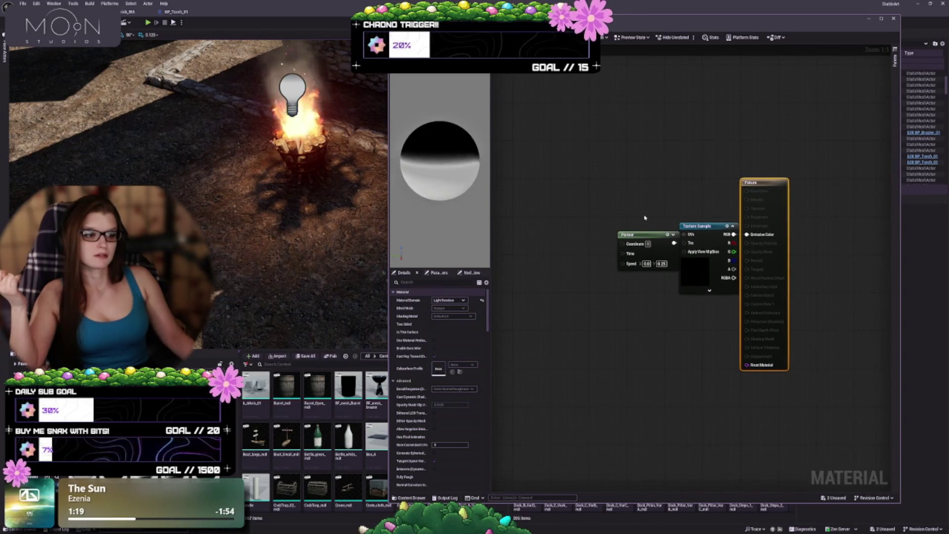
pyautogui.moveTo(643, 231); pyautogui.dragTo(614, 226)
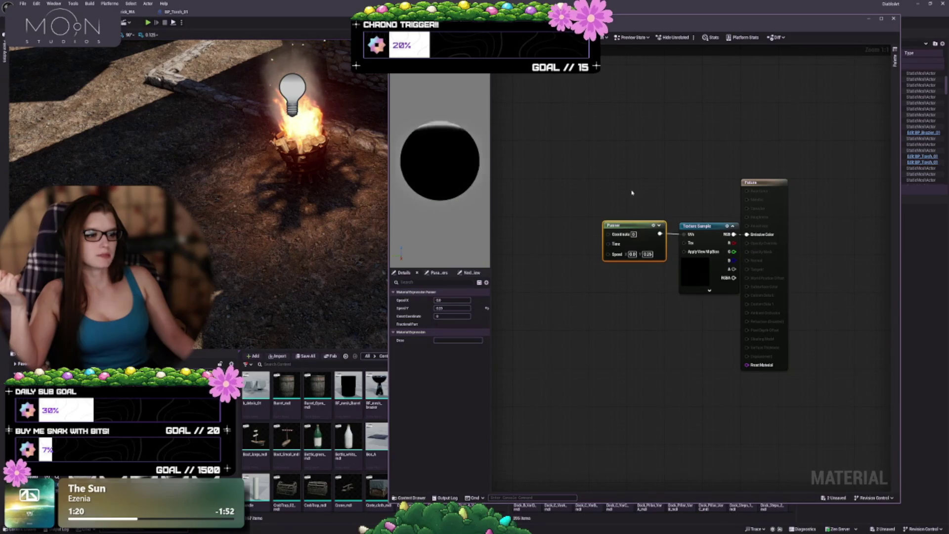
pyautogui.moveTo(708, 274); pyautogui.dragTo(693, 273)
pyautogui.click(615, 311)
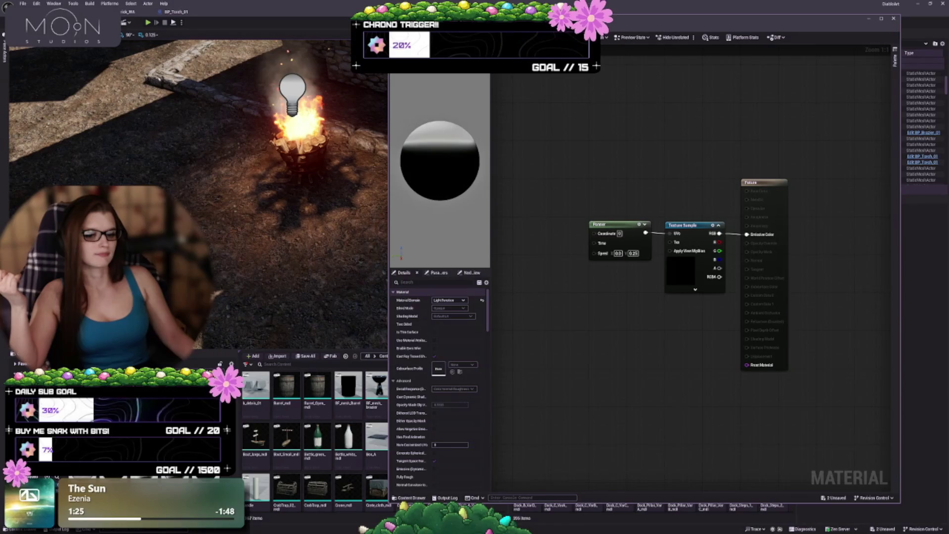
pyautogui.hotkey('ctrl', 'z')
pyautogui.moveTo(623, 267); pyautogui.dragTo(613, 251)
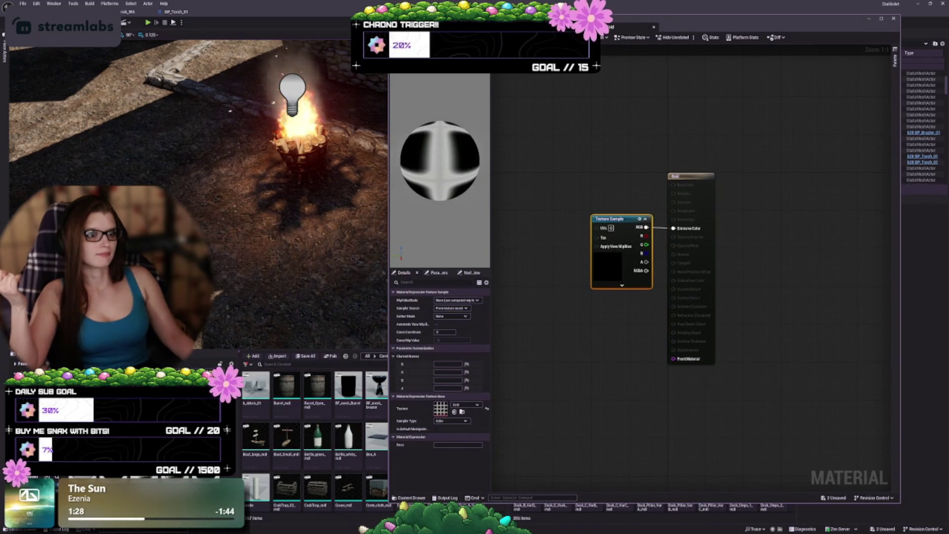
# - Close the material editors and apply the changes to the original Grid material
pyautogui.hotkey('alt', 'F4')
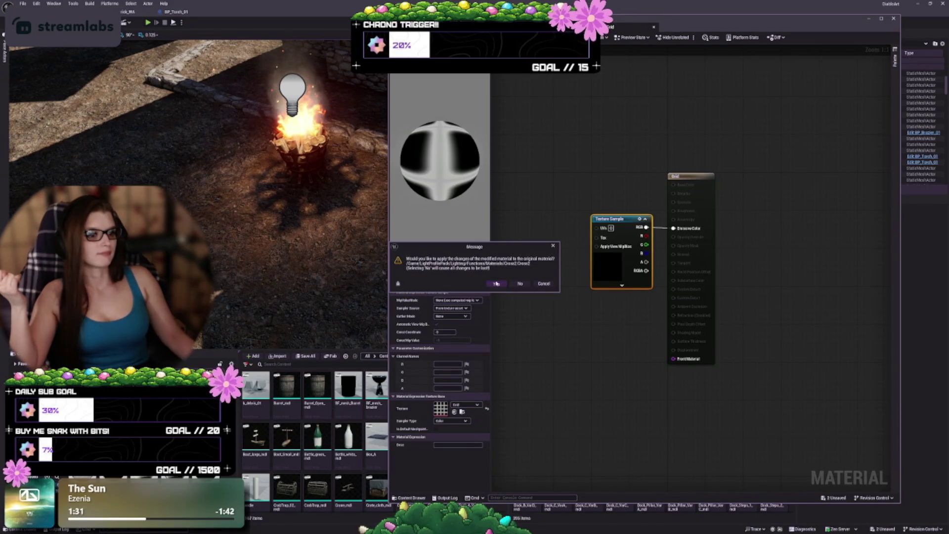
pyautogui.click(496, 283)
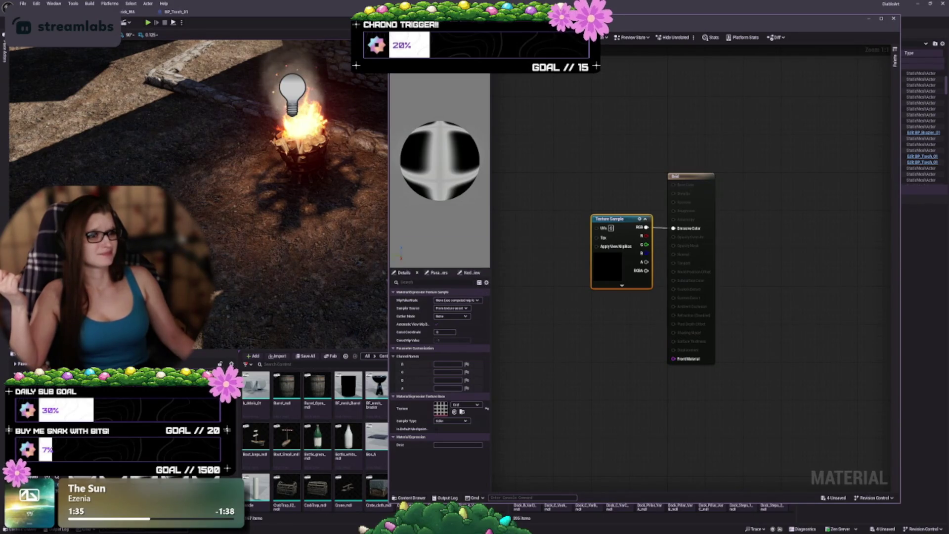
pyautogui.hotkey('alt', 'F4')
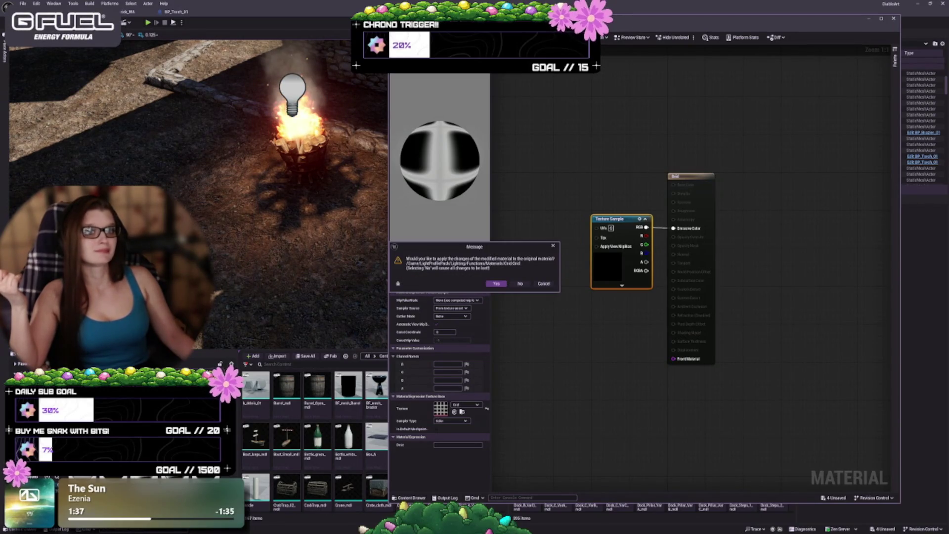
pyautogui.click(498, 283)
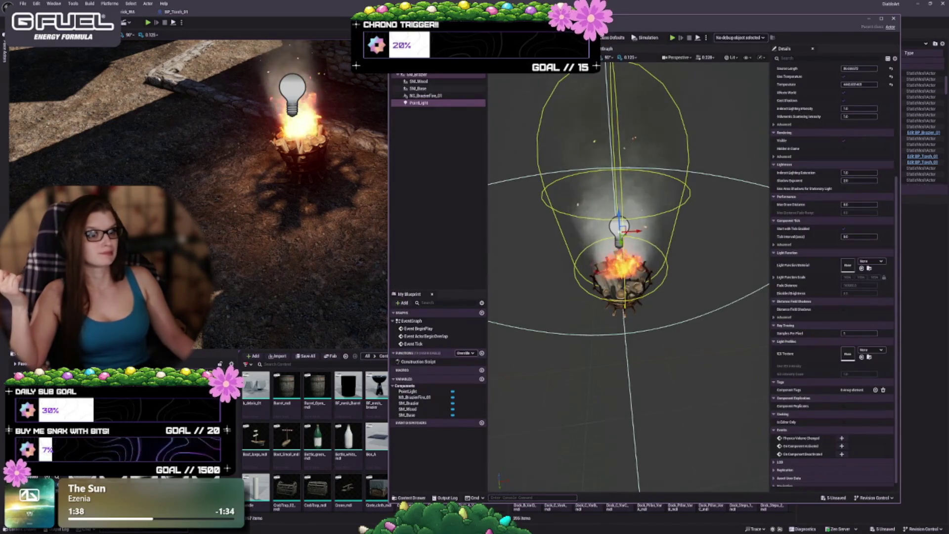
# - Save the current asset, then save all modified assets, including Cross2, Grid and TestLayout
pyautogui.hotkey('ctrl', 's')
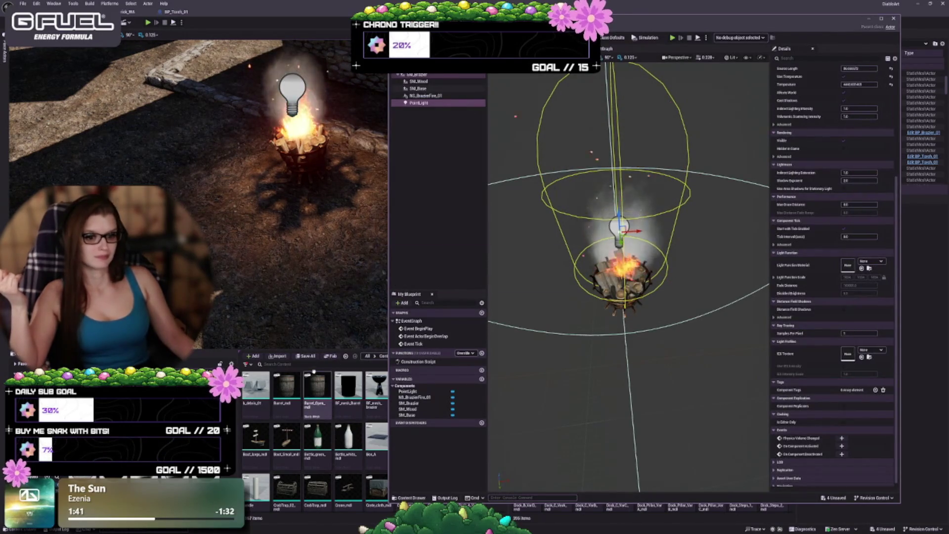
pyautogui.click(307, 356)
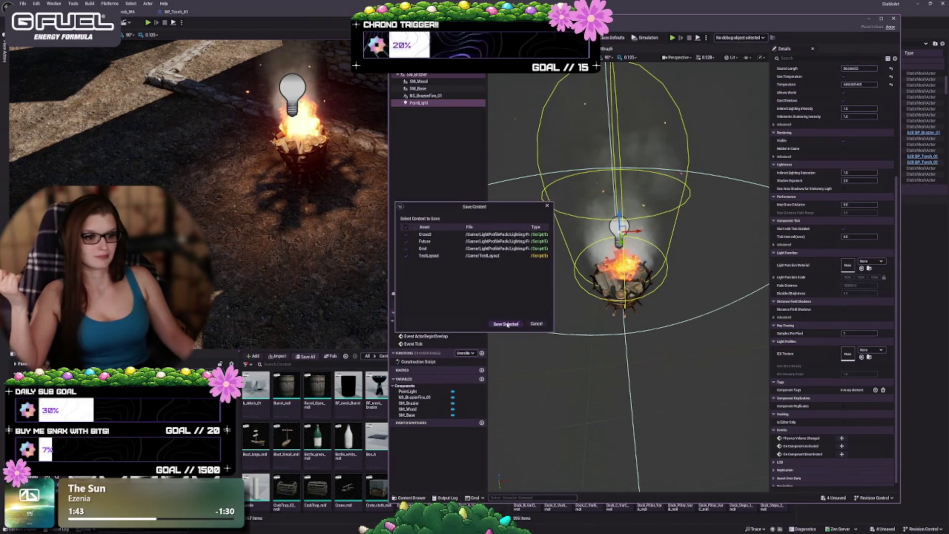
pyautogui.click(506, 323)
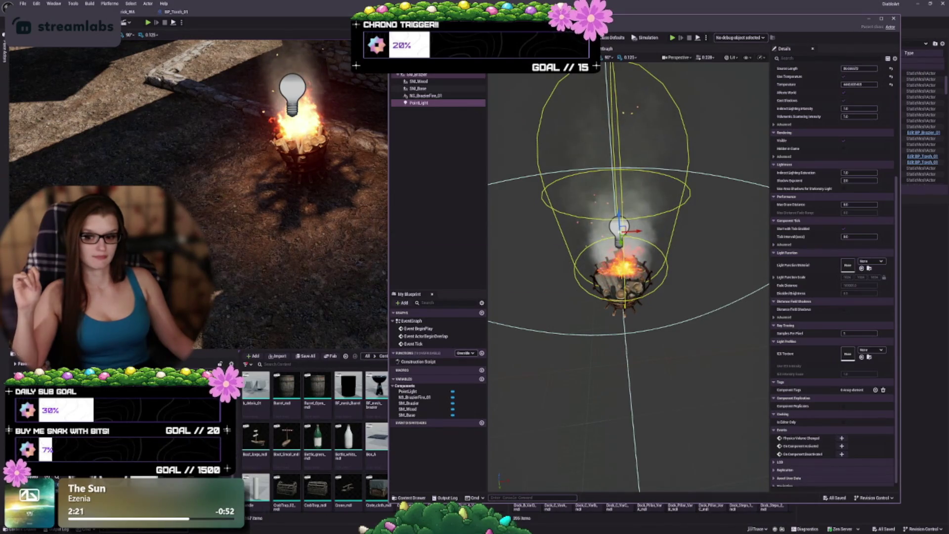
# - Give the brazier's PointLight a light function material, check the level, then reset it to None
pyautogui.hotkey('alt', 'Tab')
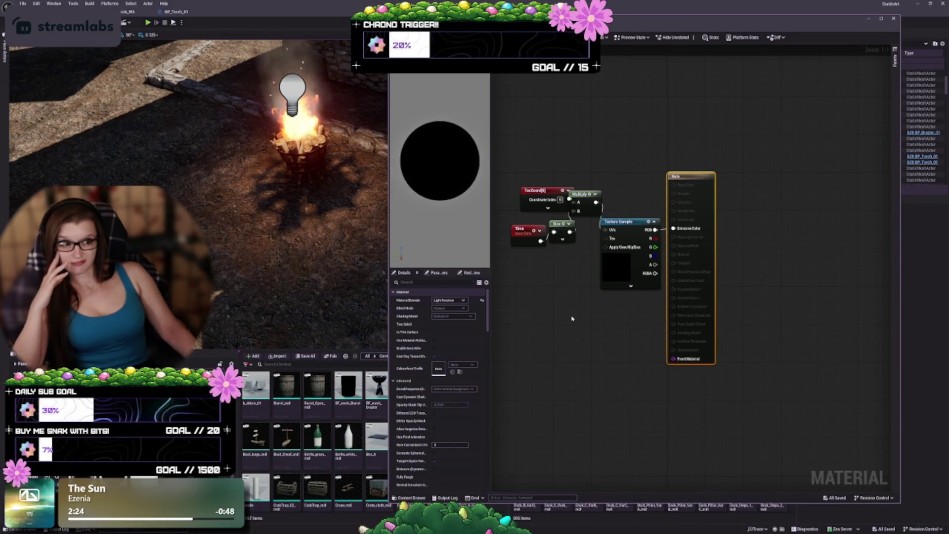
pyautogui.hotkey('alt', 'Tab')
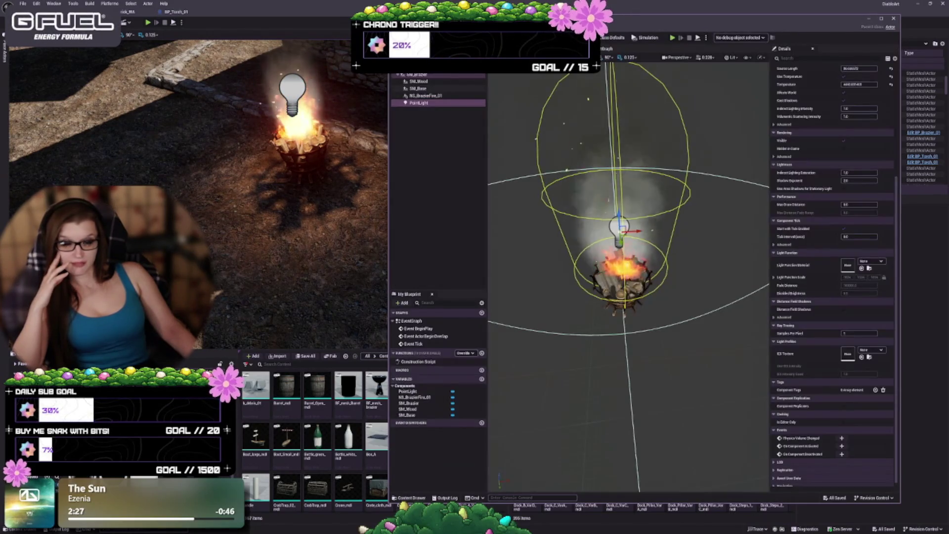
pyautogui.click(861, 268)
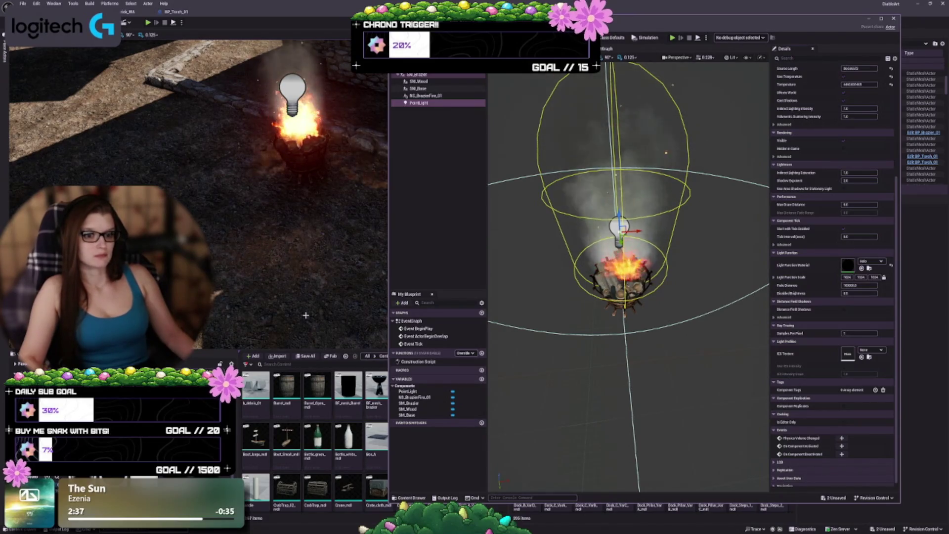
pyautogui.moveTo(310, 312); pyautogui.dragTo(346, 313)
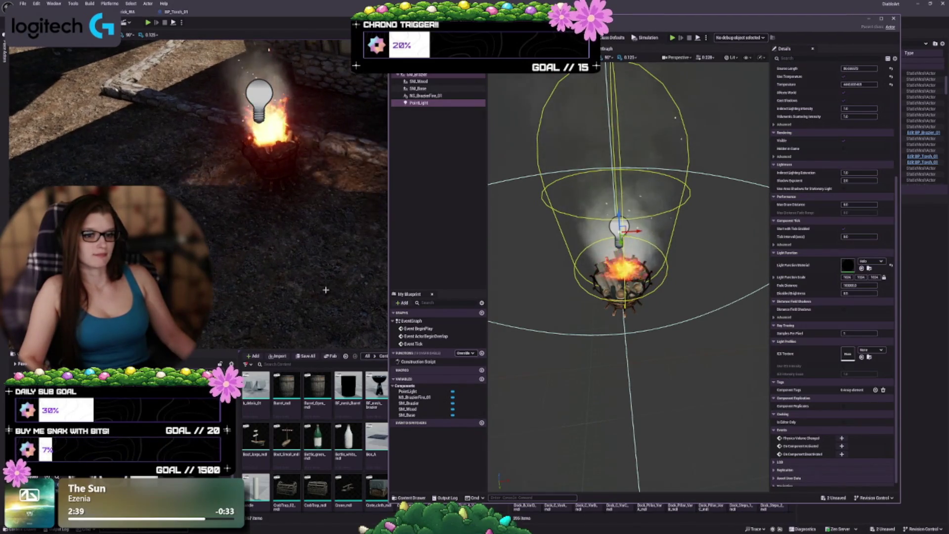
pyautogui.click(891, 266)
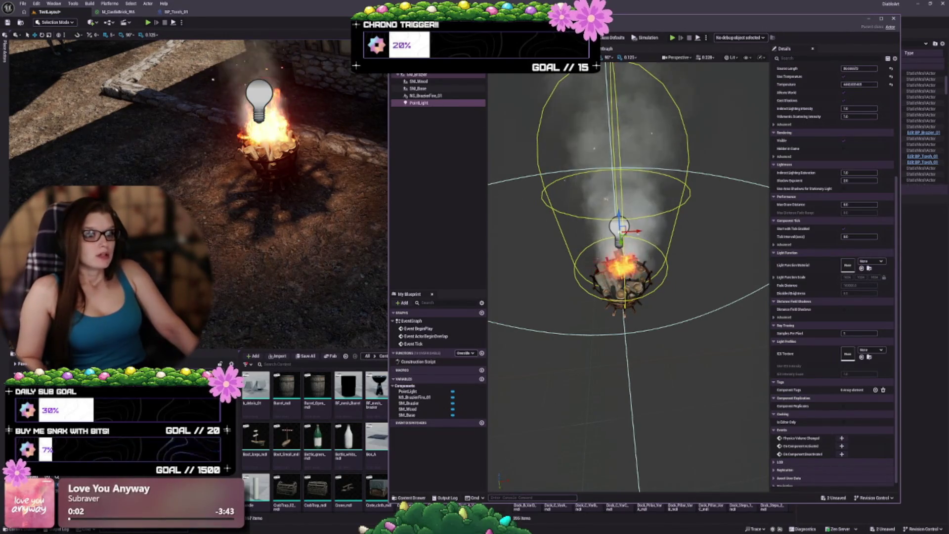
# - Save the BP_Brazier_01 Blueprint with Ctrl+S
pyautogui.hotkey('ctrl', 's')
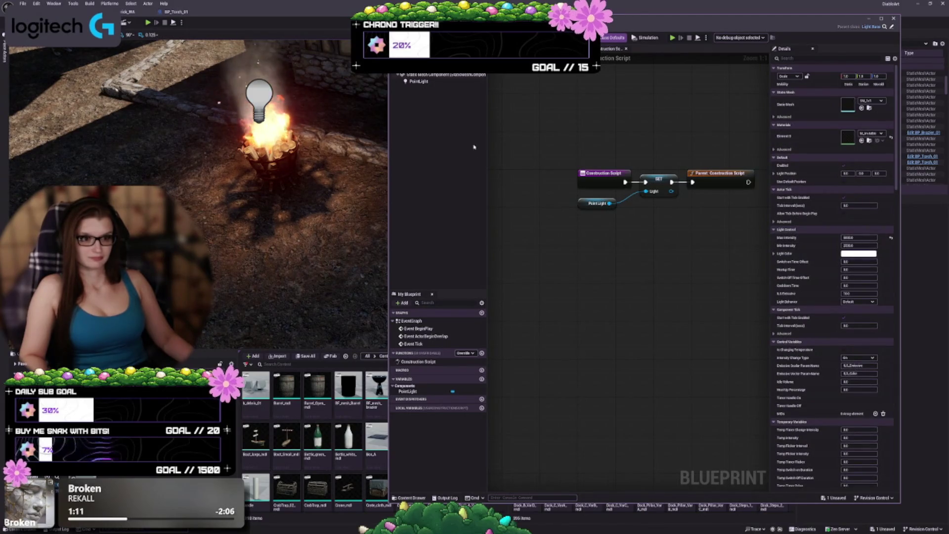
# - Select the PointLight component in the B_Point_Light Blueprint
pyautogui.click(419, 81)
# - In B_Point_Light's Class Defaults, set Light Behavior to Flicker, then show the Viewport preview
pyautogui.scroll(-4, 804, 347)
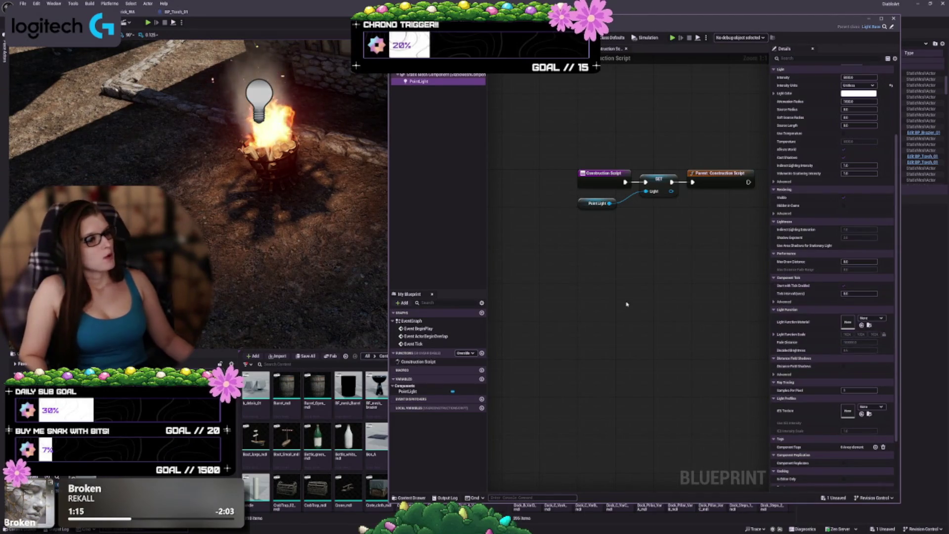
pyautogui.press('Home')
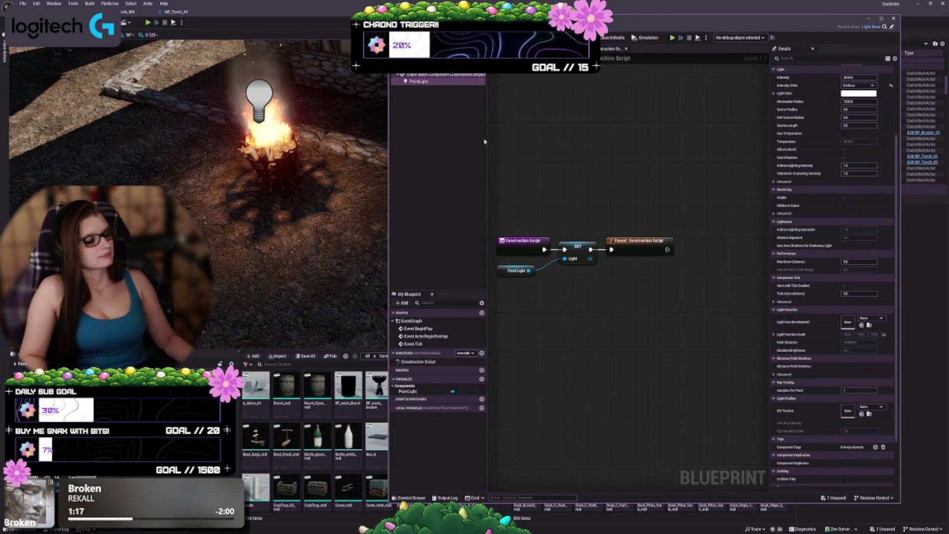
pyautogui.scroll(4, 821, 247)
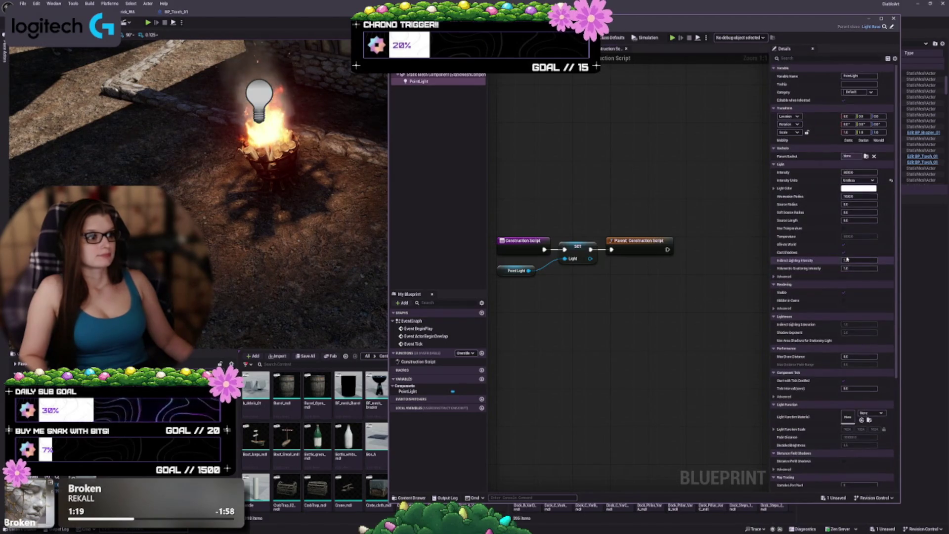
pyautogui.click(612, 38)
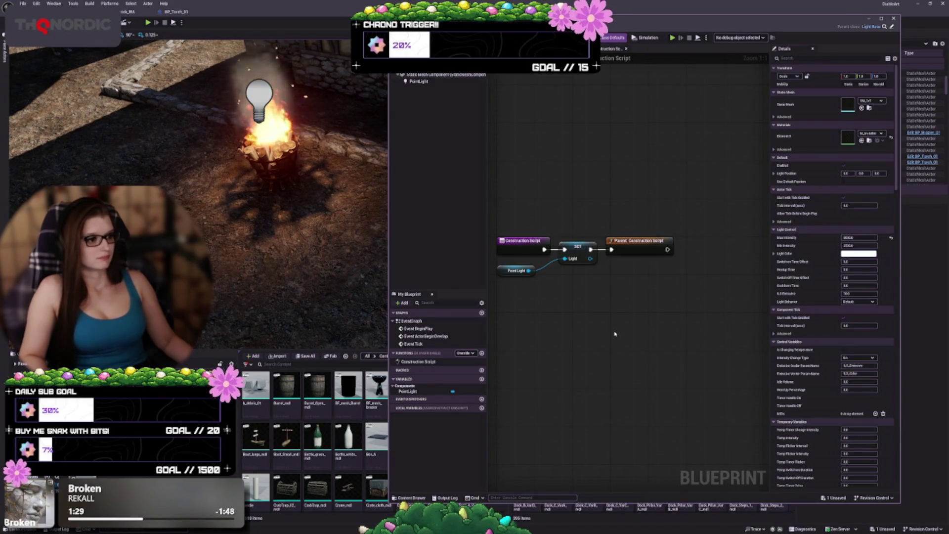
pyautogui.click(850, 302)
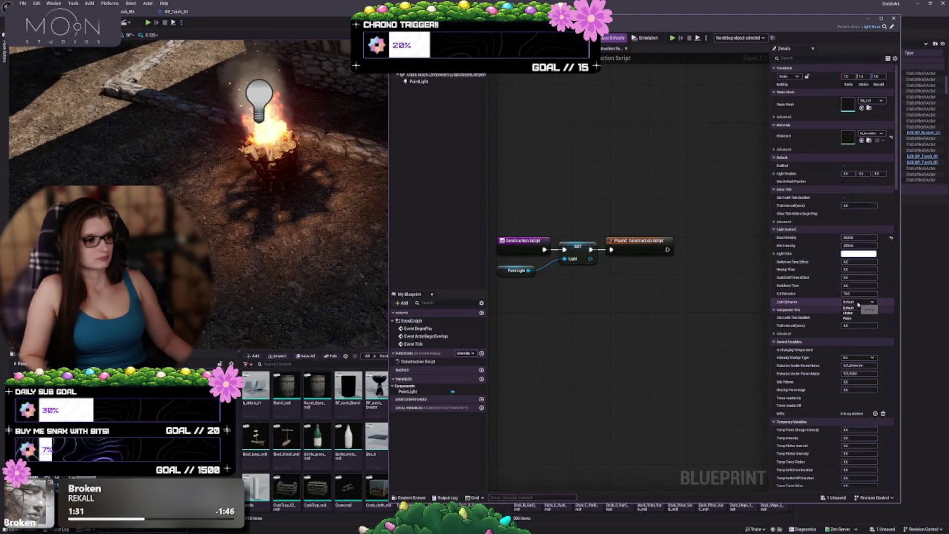
pyautogui.click(850, 315)
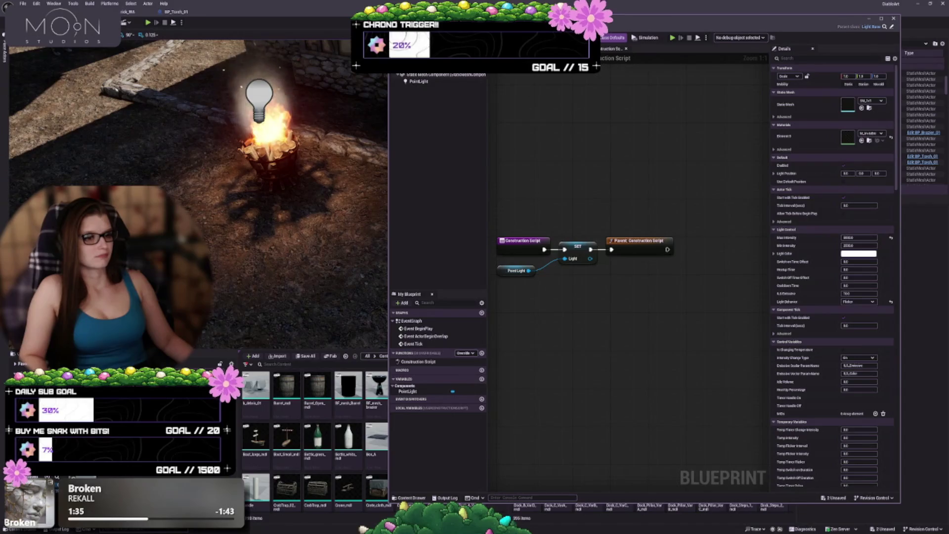
pyautogui.click(514, 48)
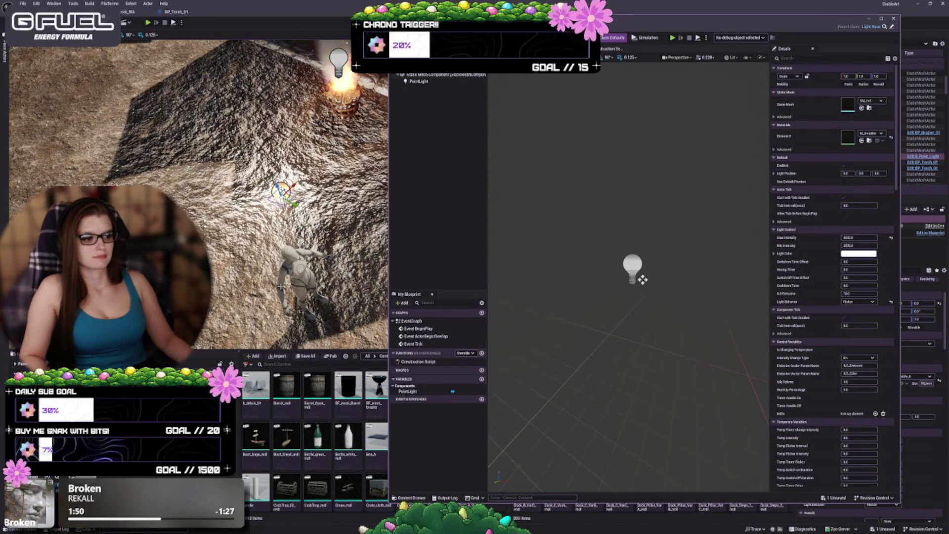
# - Place the flickering light Blueprint in the level above the rock, then delete it again
pyautogui.scroll(-5, 855, 321)
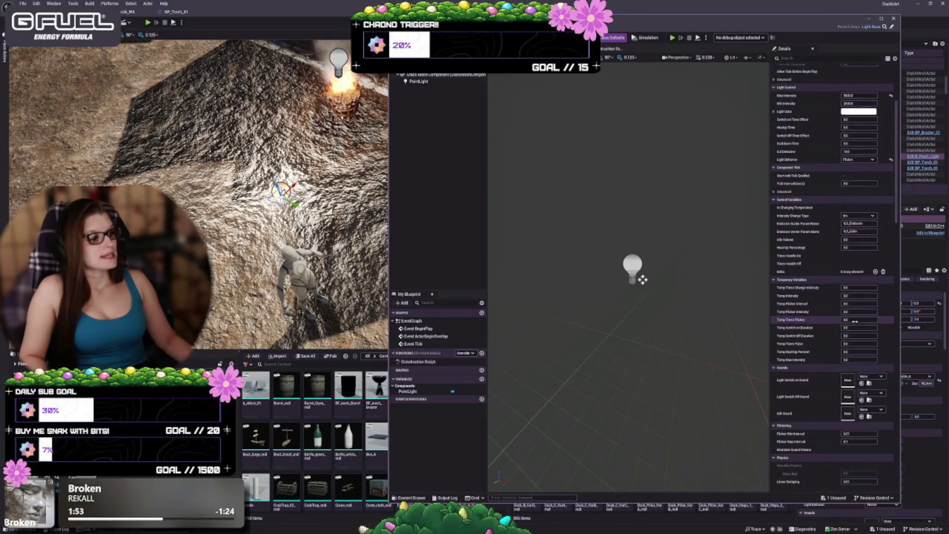
pyautogui.scroll(-5, 810, 401)
pyautogui.scroll(10, 810, 401)
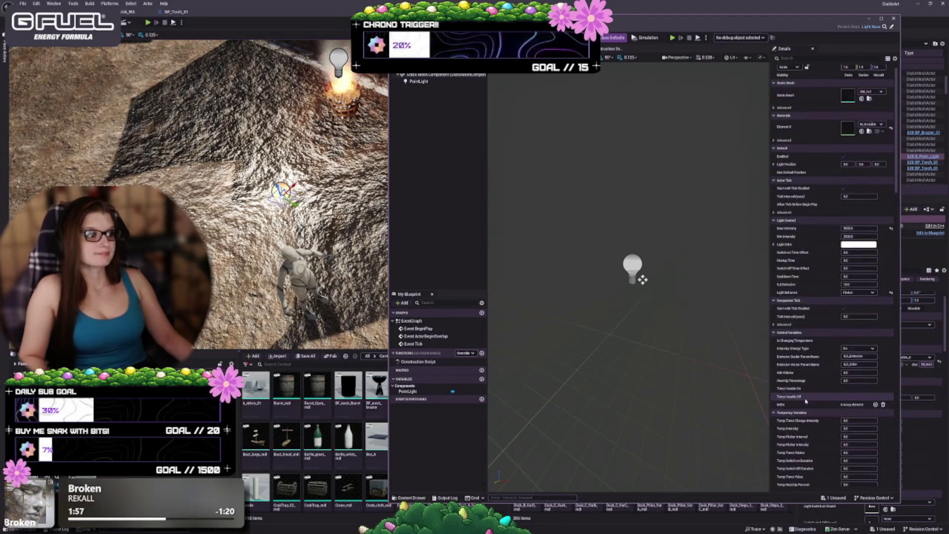
pyautogui.scroll(1, 836, 194)
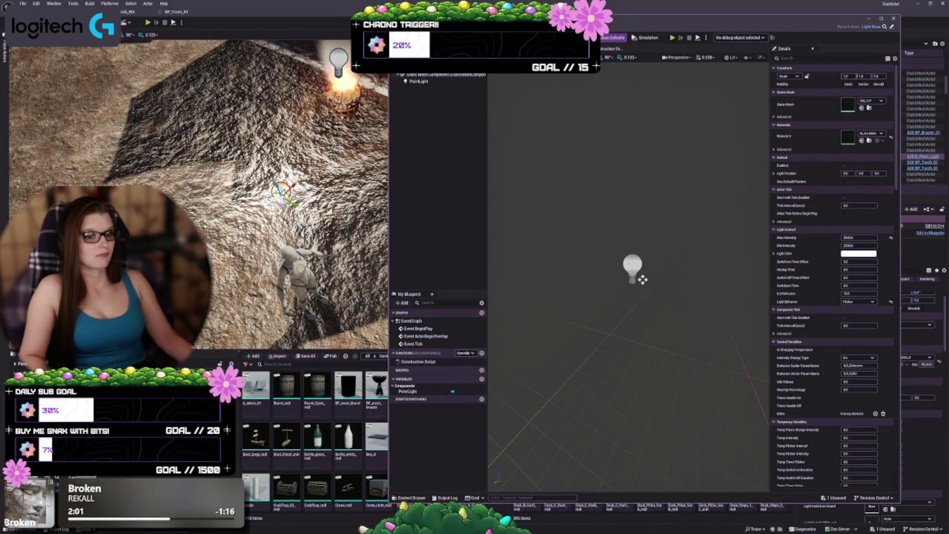
pyautogui.moveTo(283, 193); pyautogui.dragTo(278, 176)
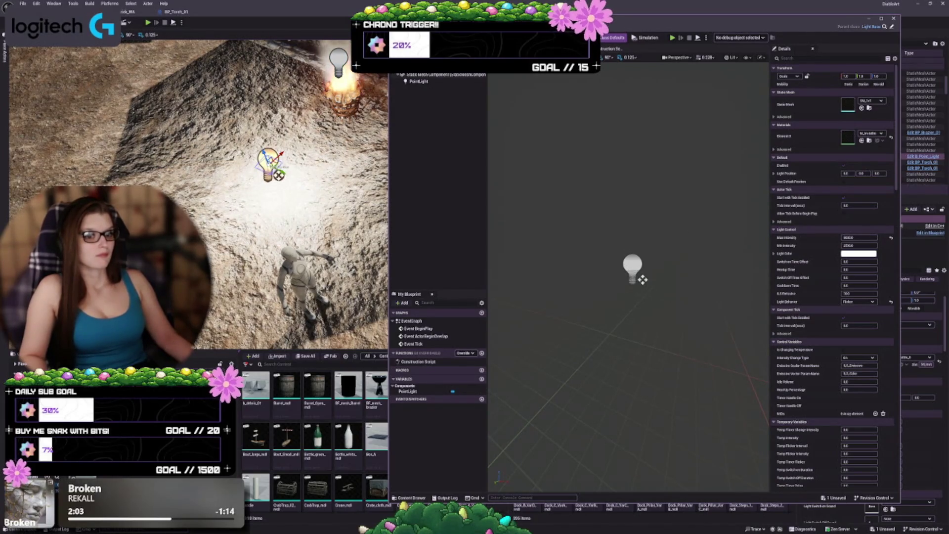
pyautogui.press('Delete')
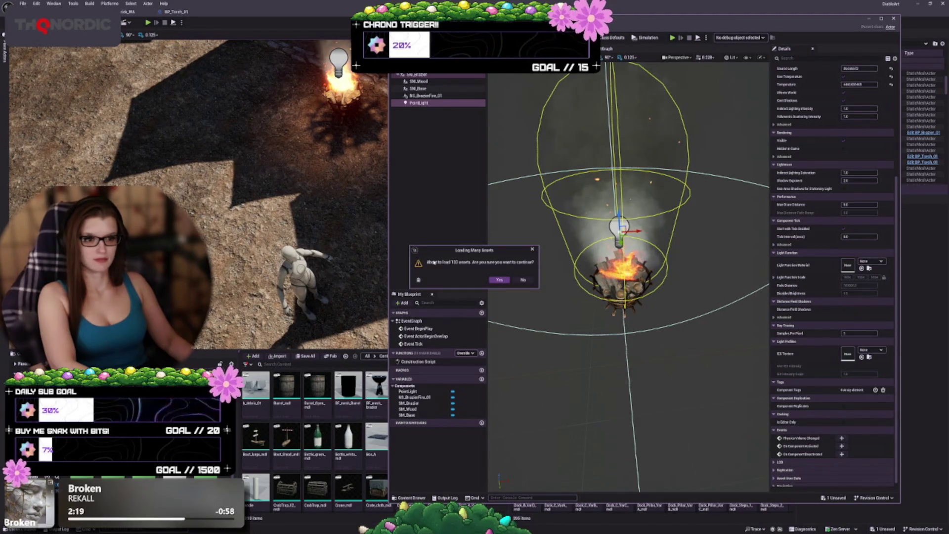
# - Confirm loading the 120 assets, then force delete the leftover light-test assets despite their references
pyautogui.click(504, 283)
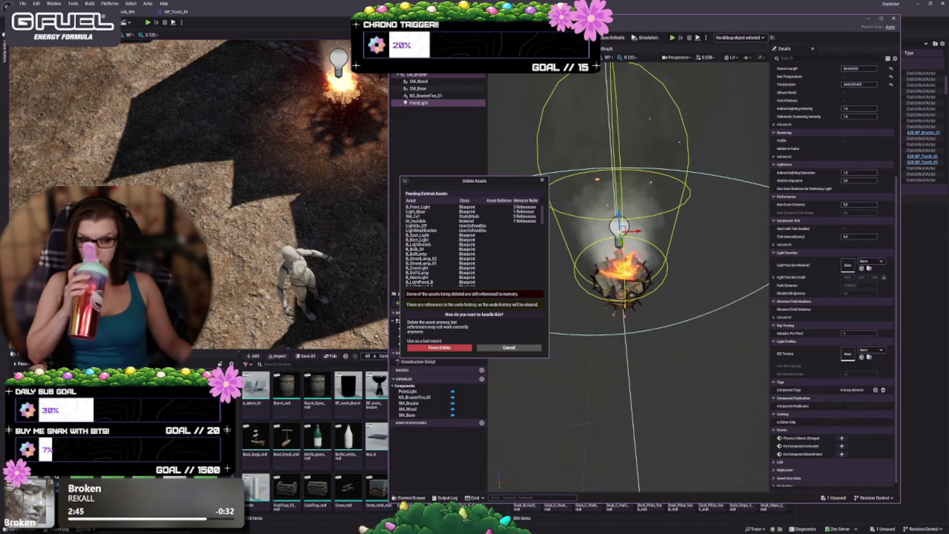
pyautogui.click(440, 348)
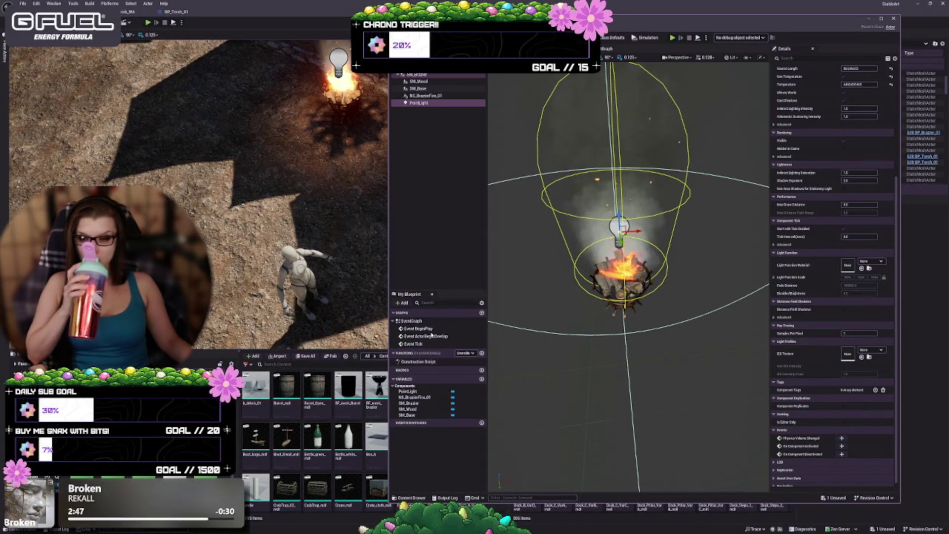
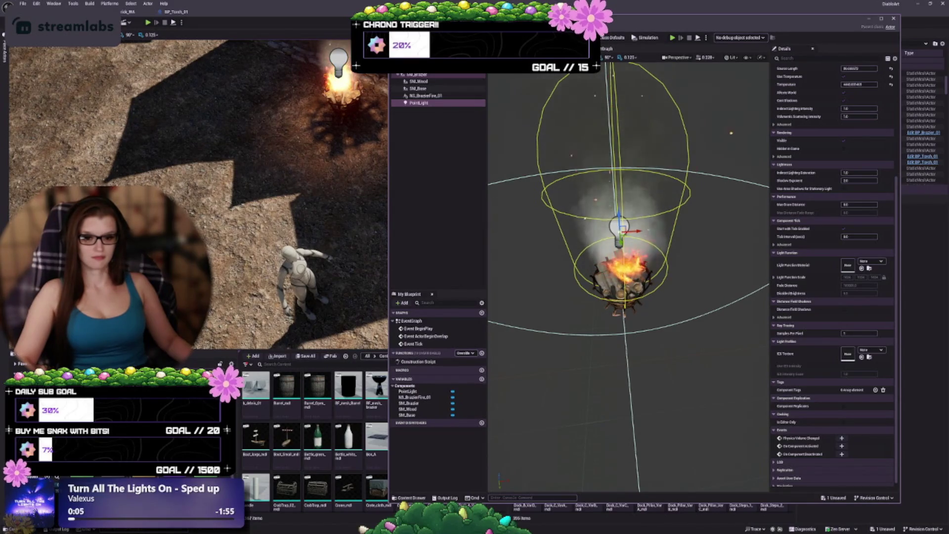
# - Save all changes and restore the Blueprint editor to a window, revealing the brazier level view
pyautogui.moveTo(341, 306); pyautogui.dragTo(311, 341)
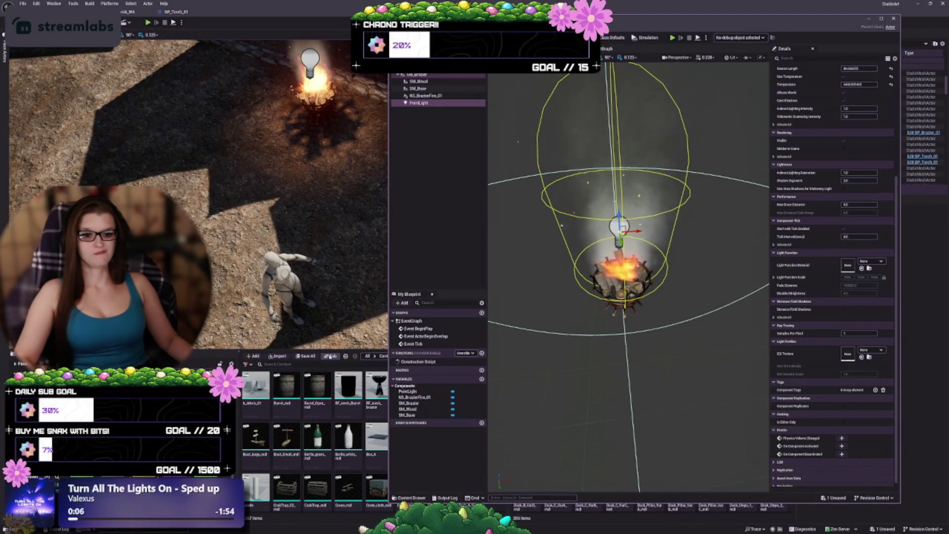
pyautogui.click(307, 356)
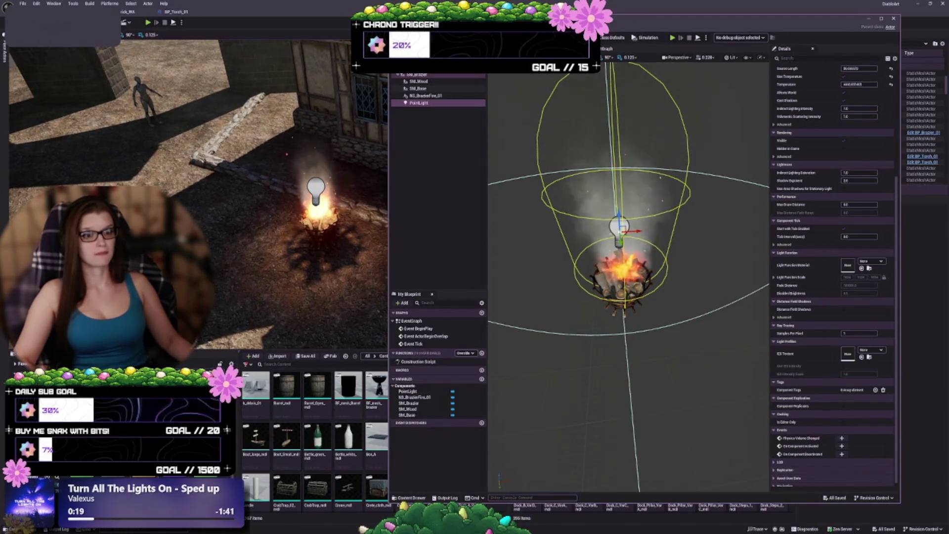
pyautogui.press('super+Down')
pyautogui.press('super+Down')
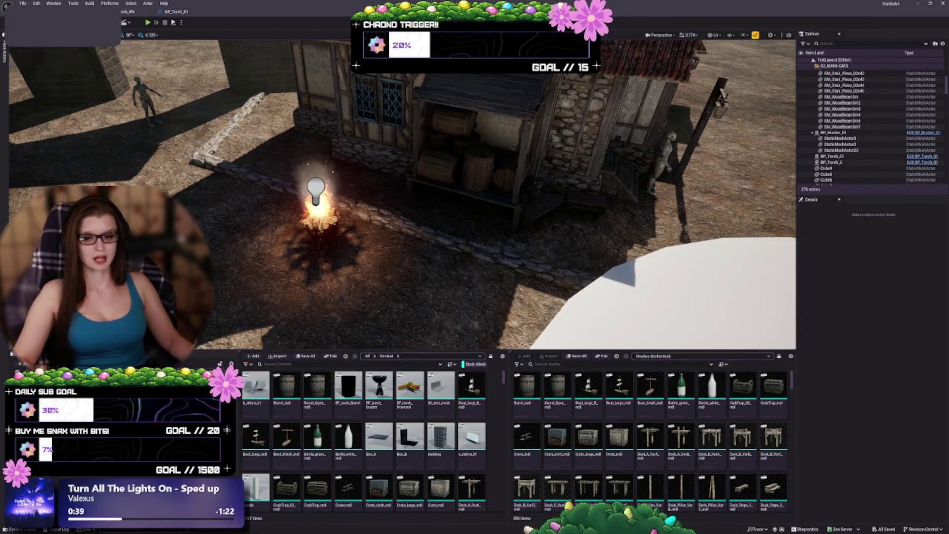
# - Dismiss the Content Browser creation menu and save the remaining unsaved change
pyautogui.rightClick(110, 171)
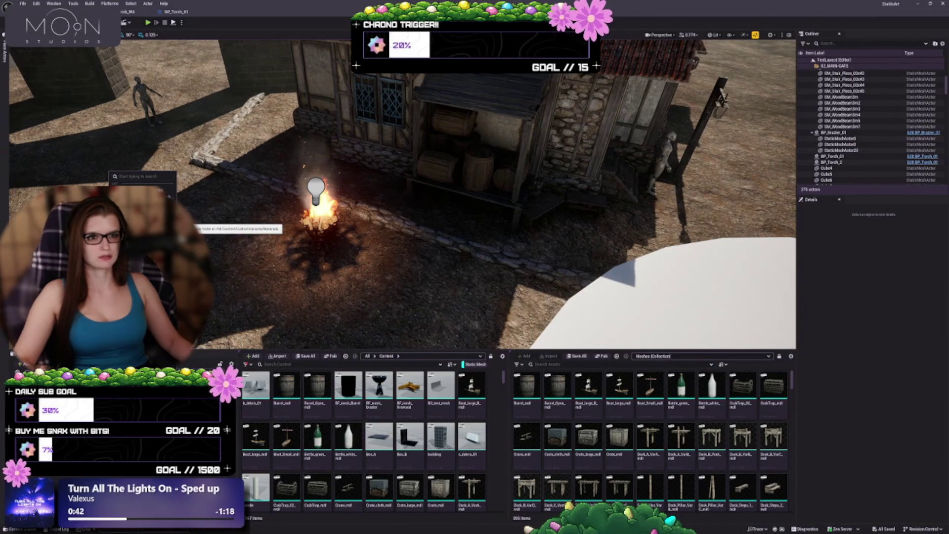
pyautogui.press('Escape')
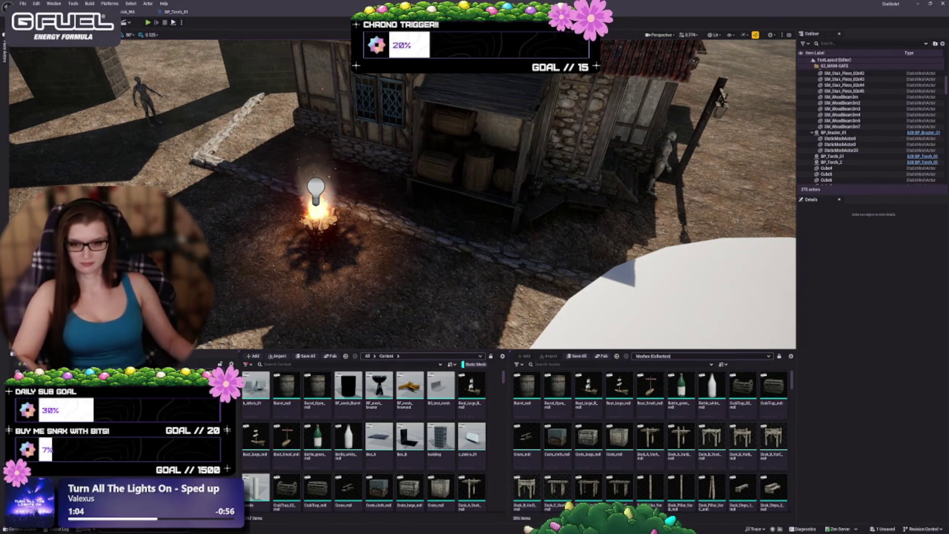
pyautogui.hotkey('ctrl', 's')
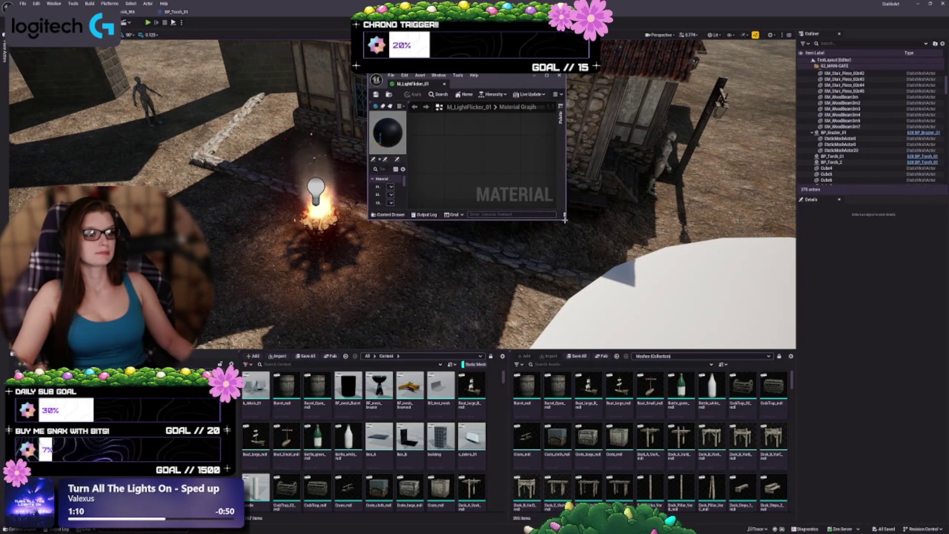
# - Enlarge the Material Editor window and set the Material Domain to Light Function
pyautogui.moveTo(565, 218)
pyautogui.mouseDown()
pyautogui.moveTo(900, 463)
pyautogui.moveTo(899, 481)
pyautogui.mouseUp()
pyautogui.moveTo(595, 83)
pyautogui.mouseDown()
pyautogui.moveTo(646, 80)
pyautogui.moveTo(630, 78)
pyautogui.mouseUp()
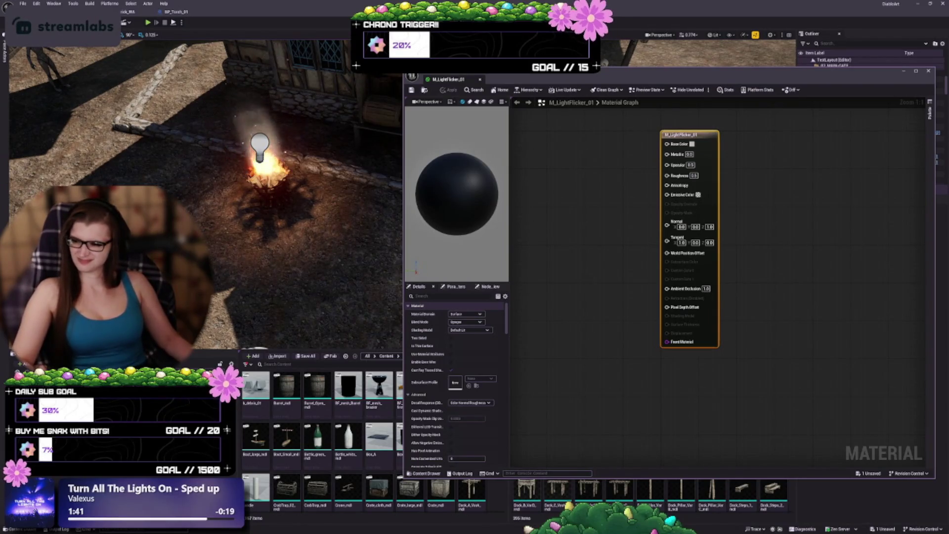
pyautogui.click(464, 314)
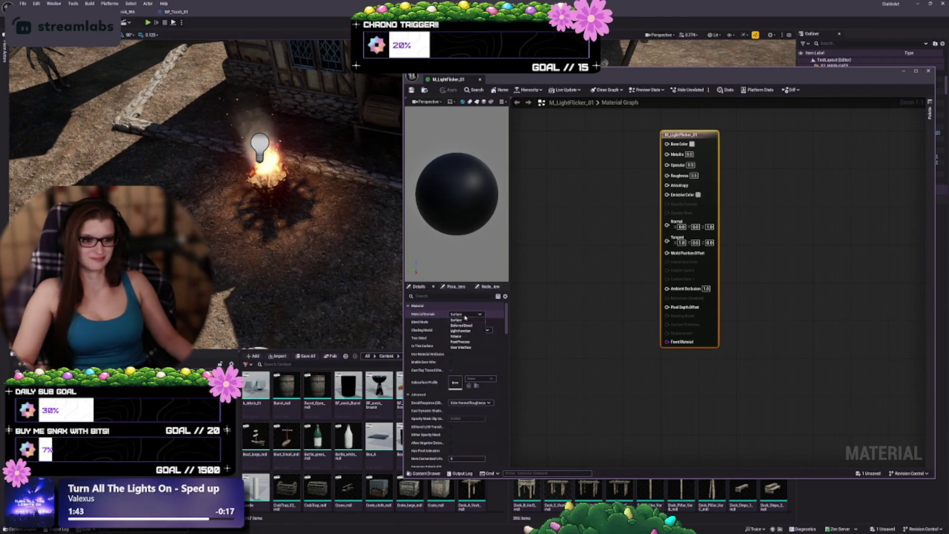
pyautogui.click(467, 335)
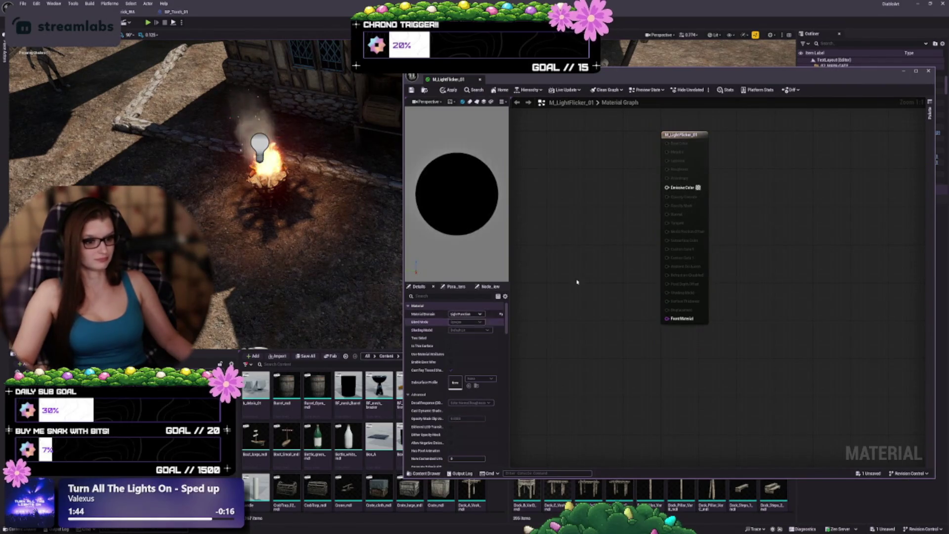
pyautogui.moveTo(612, 272)
pyautogui.mouseDown()
pyautogui.moveTo(751, 324)
pyautogui.moveTo(789, 300)
pyautogui.mouseUp()
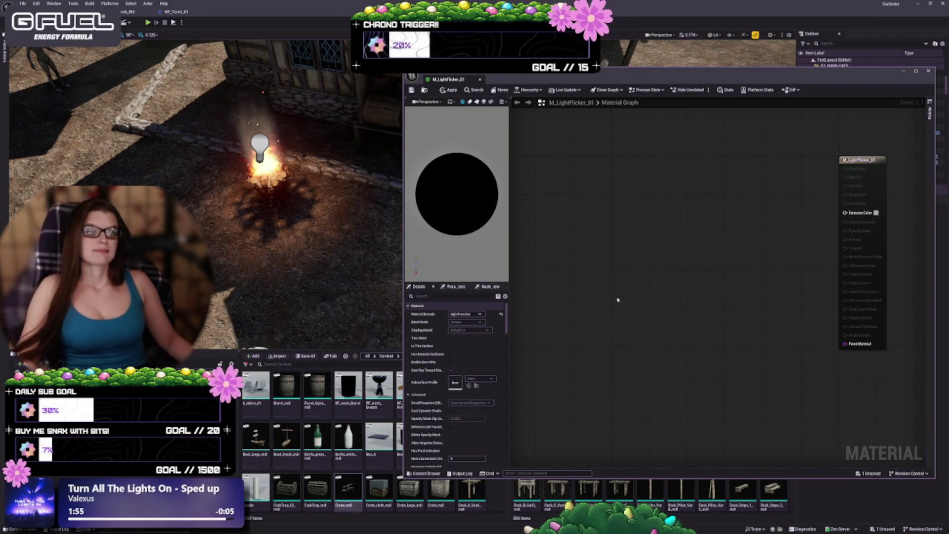
pyautogui.rightClick(569, 204)
# - Add a Time node and a FlickerAmount scalar parameter with default value 2.0
pyautogui.write('time')
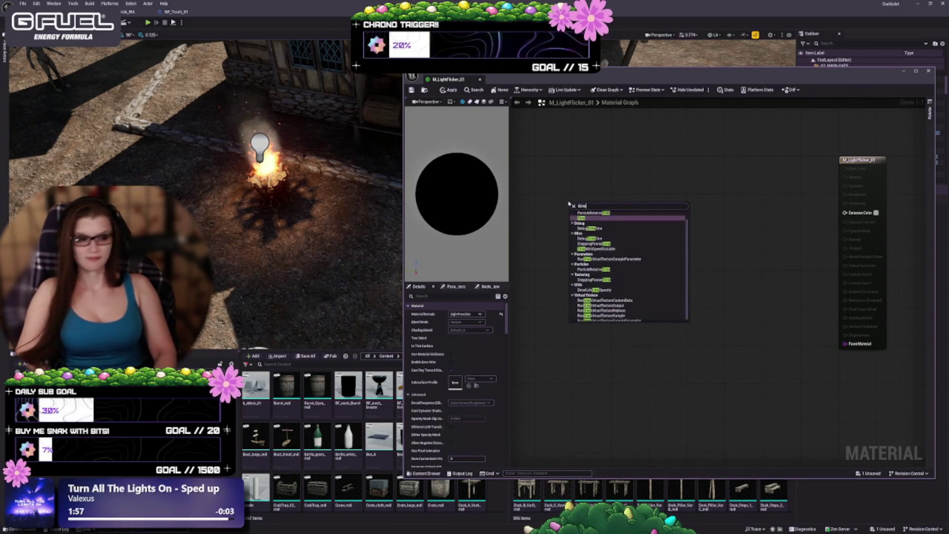
pyautogui.press('Return')
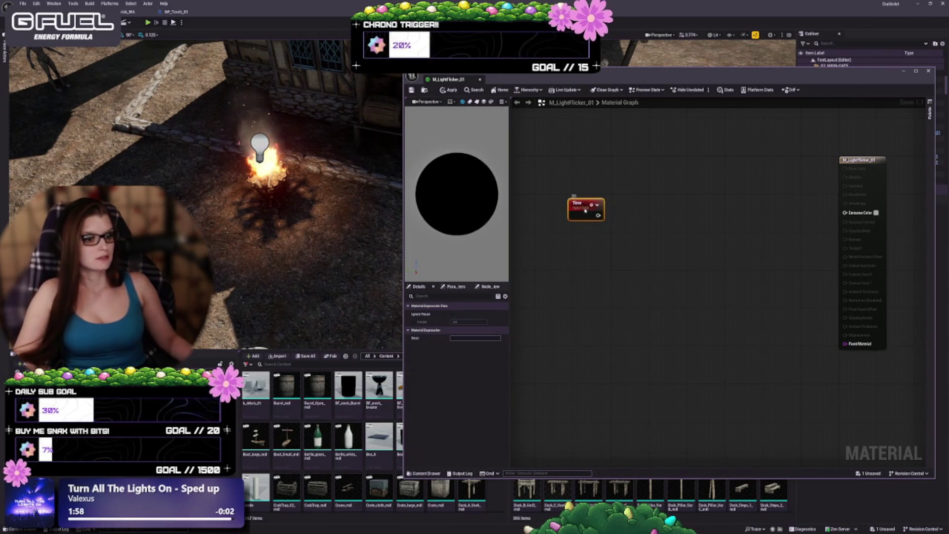
pyautogui.moveTo(569, 201); pyautogui.dragTo(573, 163)
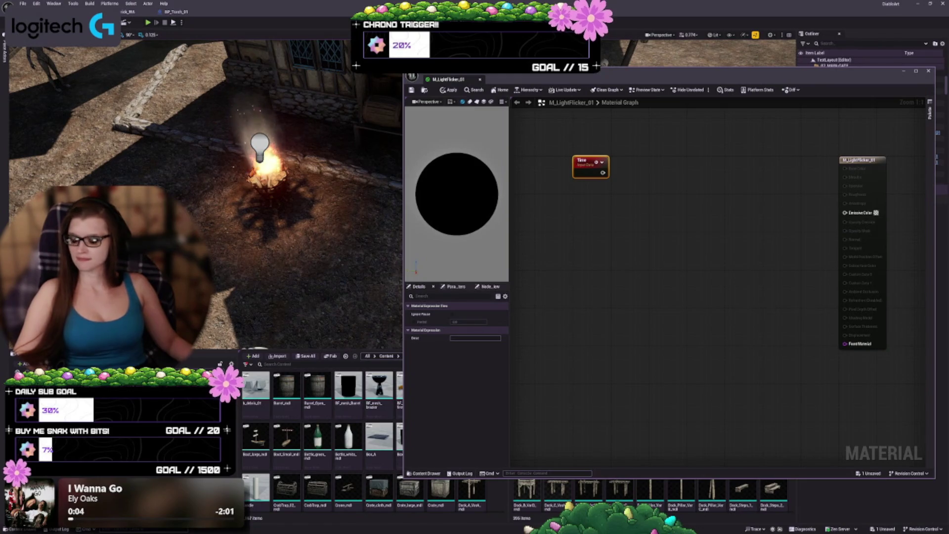
pyautogui.click(563, 229)
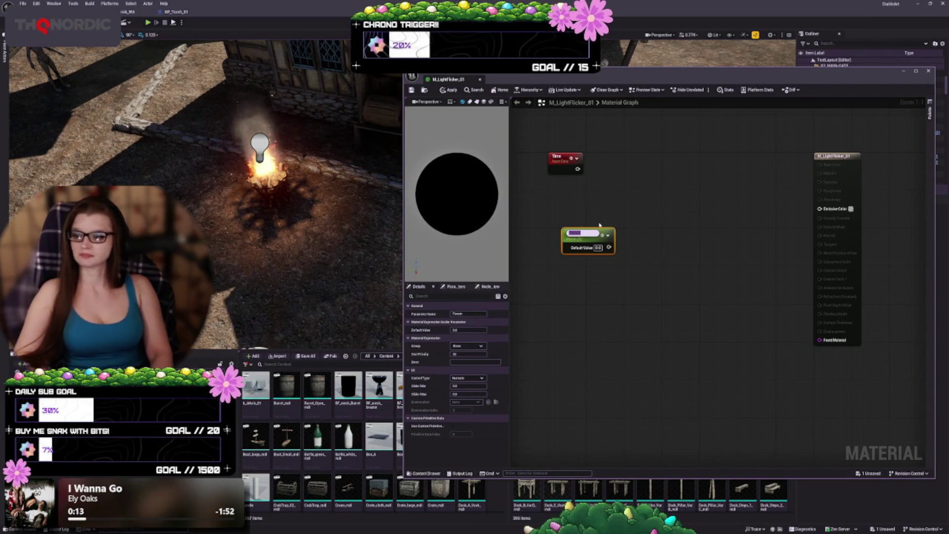
pyautogui.write('RlickerAmount')
pyautogui.press('Return')
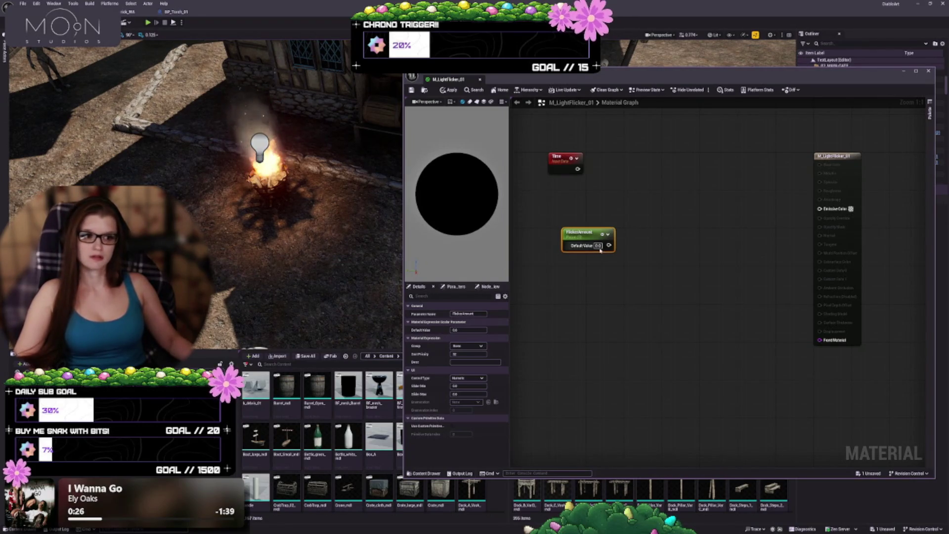
pyautogui.write('2')
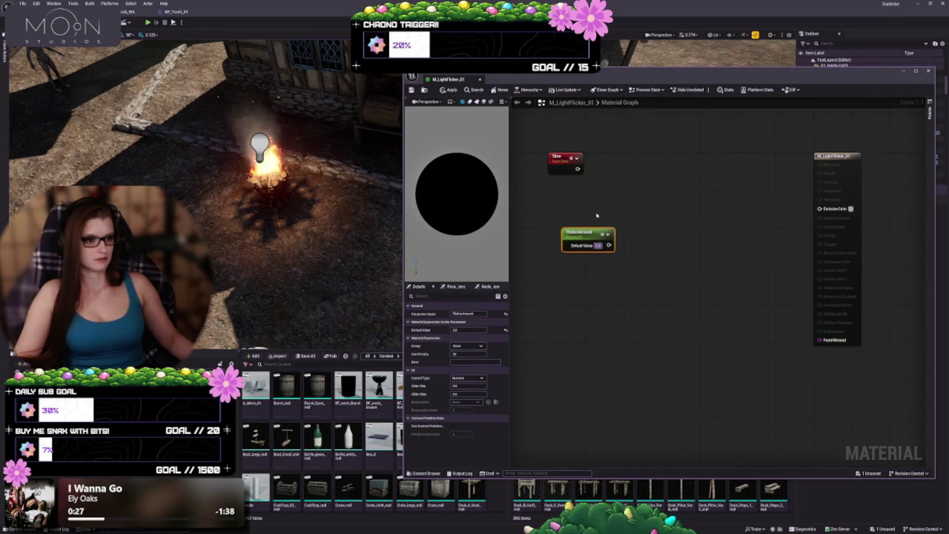
pyautogui.click(586, 239)
pyautogui.moveTo(586, 239); pyautogui.dragTo(554, 192)
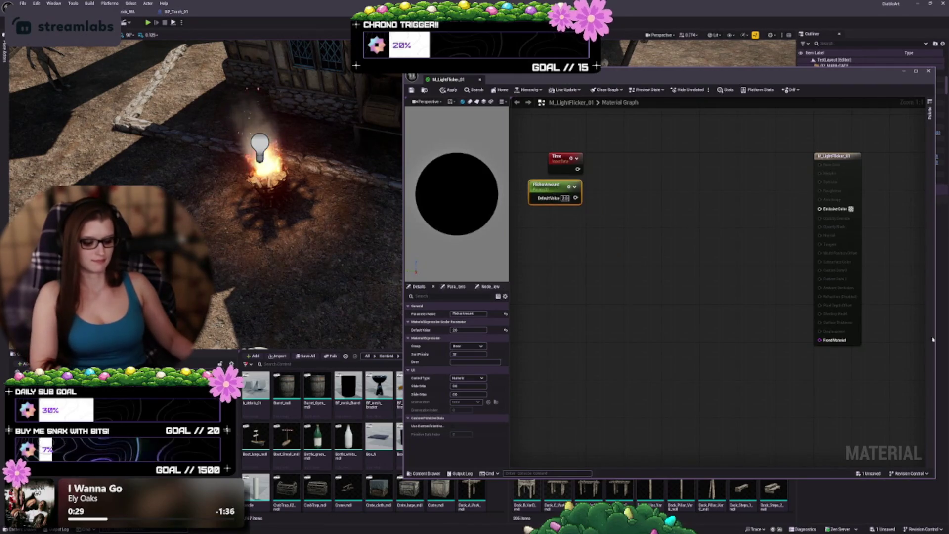
# - Add a Multiply node with Time wired to A and FlickerAmount to B
pyautogui.click(630, 195)
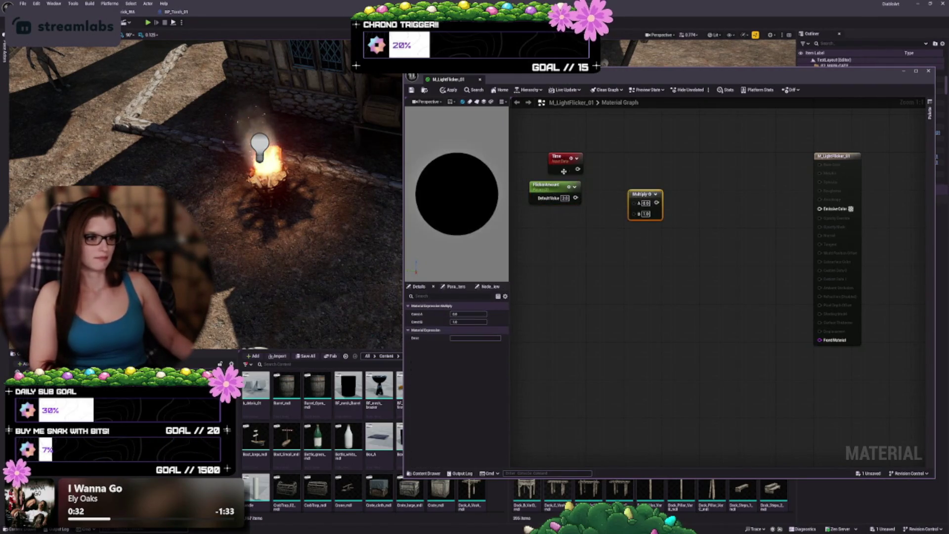
pyautogui.moveTo(577, 170); pyautogui.dragTo(634, 203)
pyautogui.moveTo(575, 198)
pyautogui.mouseDown()
pyautogui.moveTo(635, 212)
pyautogui.moveTo(612, 170)
pyautogui.mouseUp()
pyautogui.click(656, 194)
pyautogui.moveTo(546, 184); pyautogui.dragTo(546, 179)
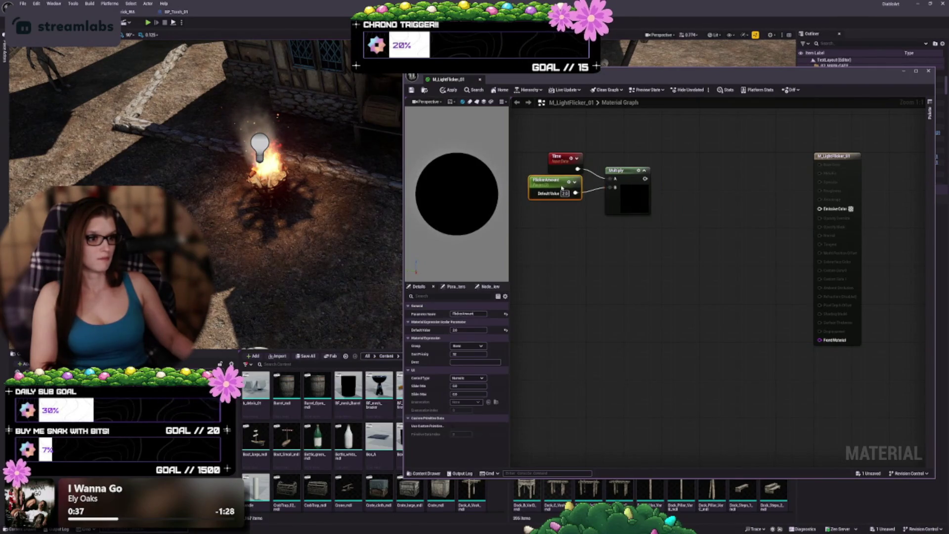
pyautogui.moveTo(637, 208); pyautogui.dragTo(632, 206)
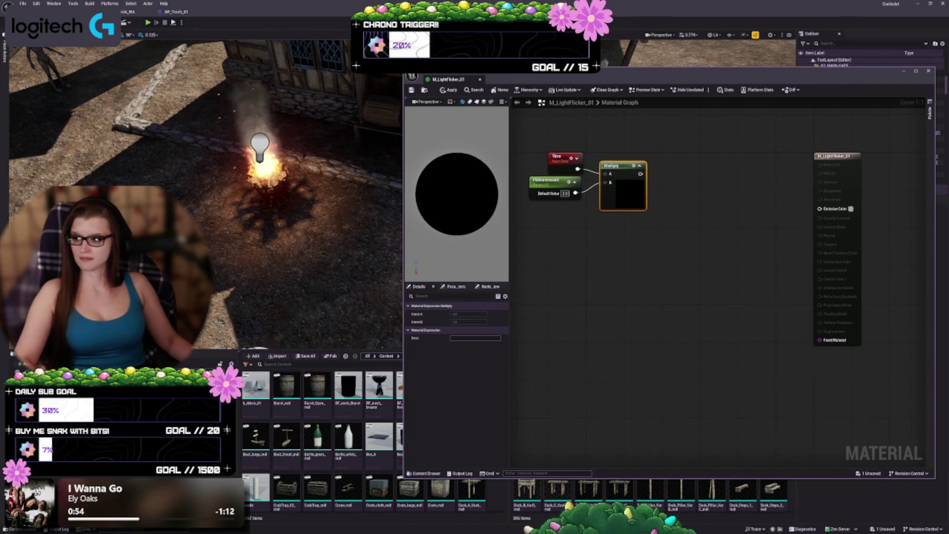
# - Add a Sine node after the Multiply node
pyautogui.moveTo(673, 204); pyautogui.dragTo(624, 267)
pyautogui.click(624, 266)
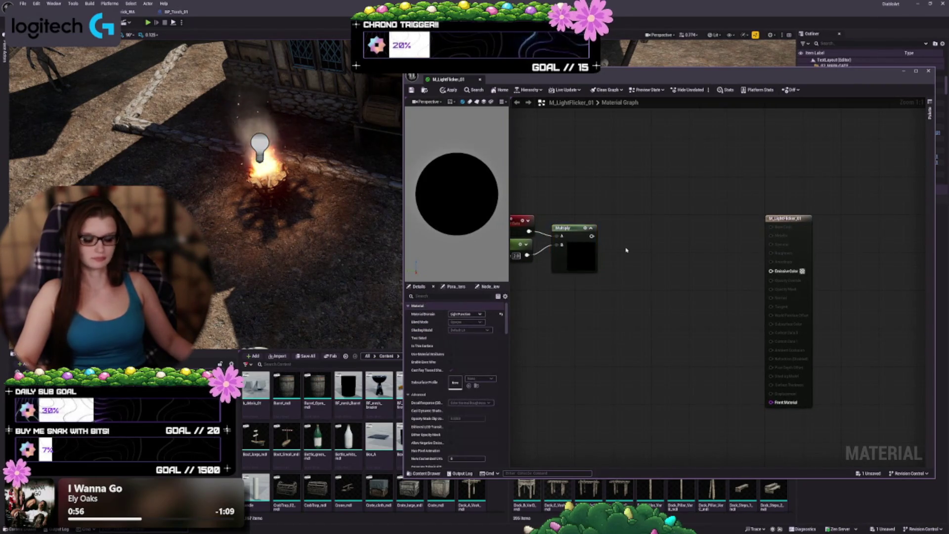
pyautogui.rightClick(625, 238)
pyautogui.write('sine')
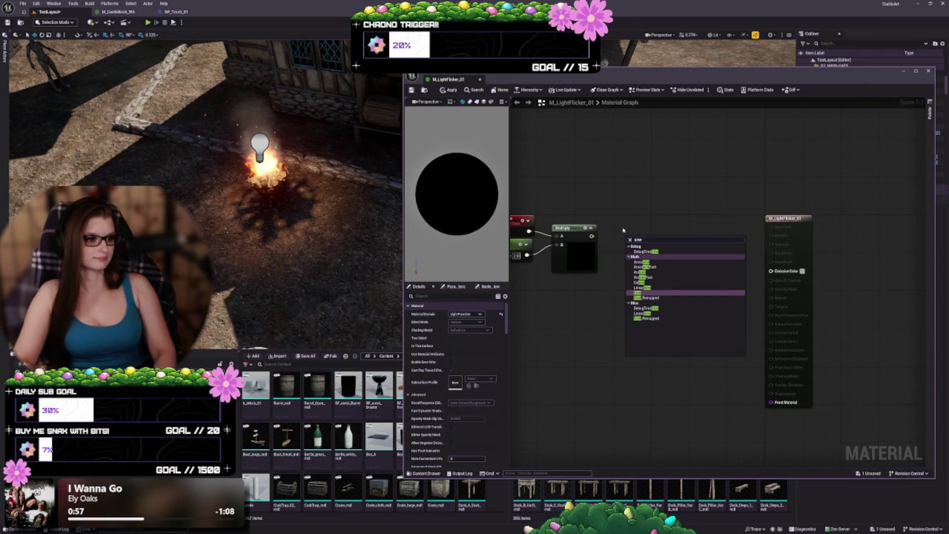
pyautogui.press('Return')
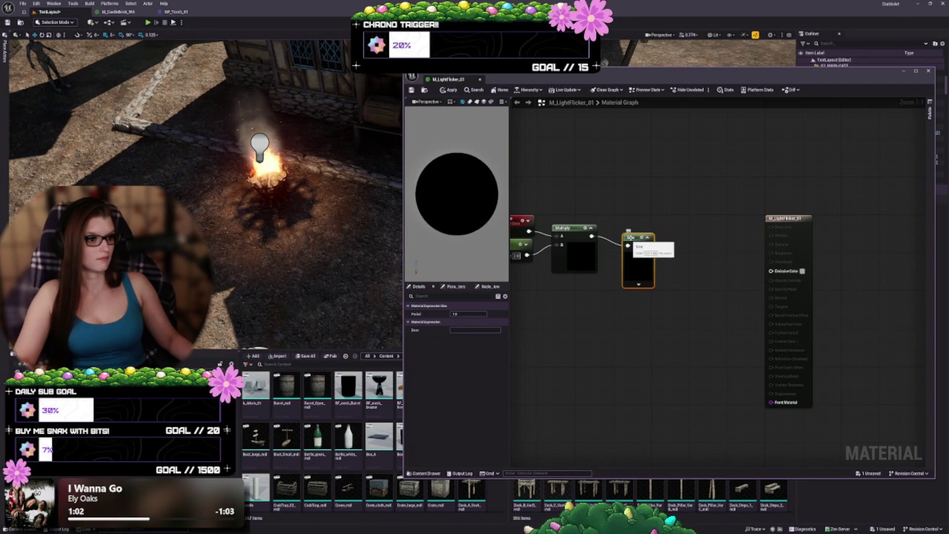
pyautogui.moveTo(629, 239); pyautogui.dragTo(620, 232)
# - Feed Sine into a new Frac node and wire Frac into Emissive Color
pyautogui.moveTo(700, 268); pyautogui.dragTo(640, 282)
pyautogui.click(620, 265)
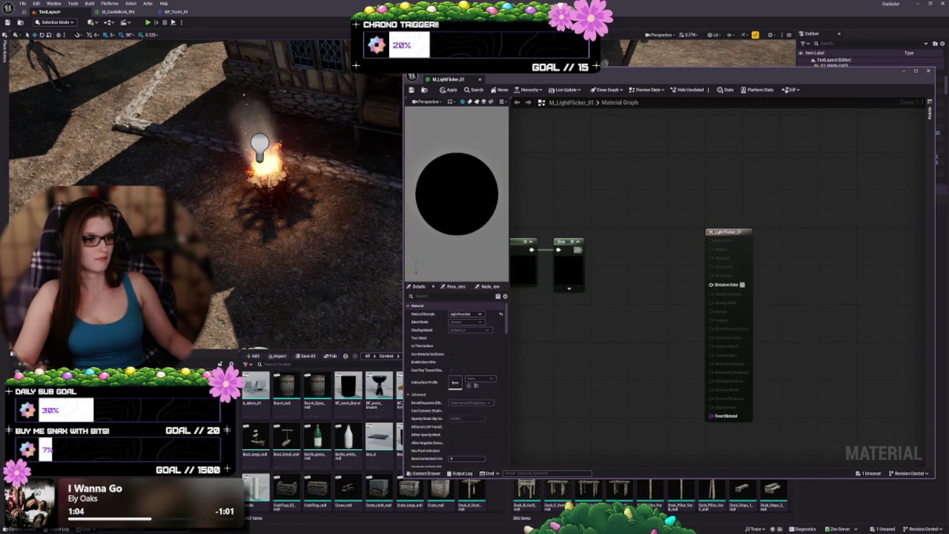
pyautogui.moveTo(624, 249); pyautogui.dragTo(625, 250)
pyautogui.write('frac')
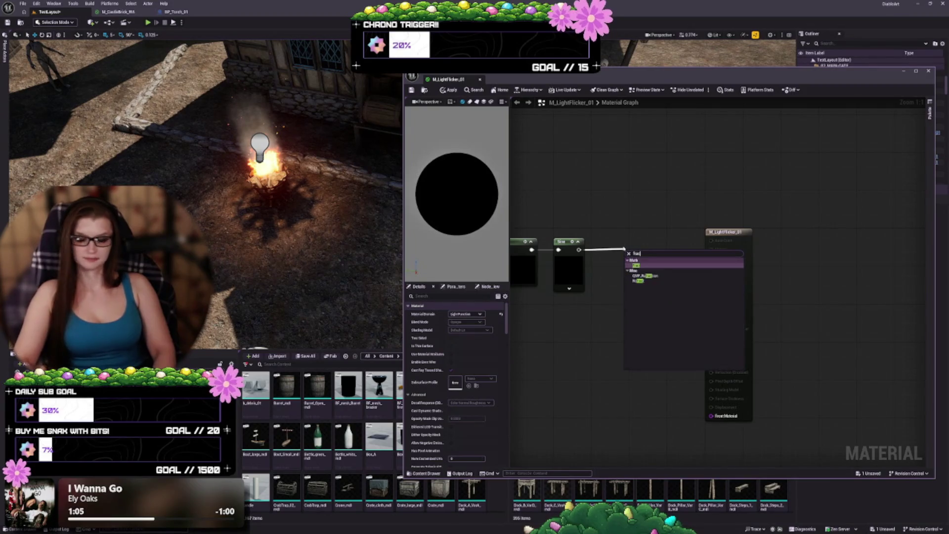
pyautogui.press('Return')
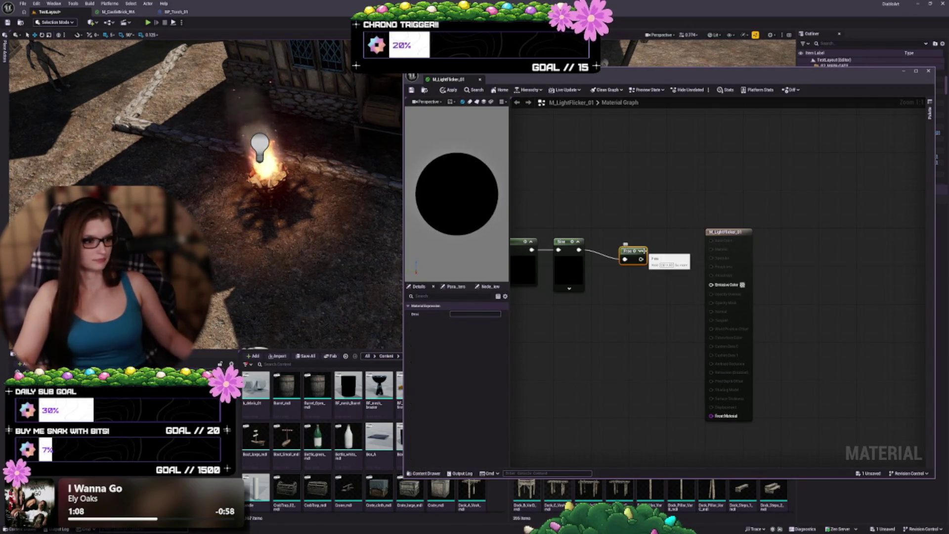
pyautogui.moveTo(641, 252); pyautogui.dragTo(626, 243)
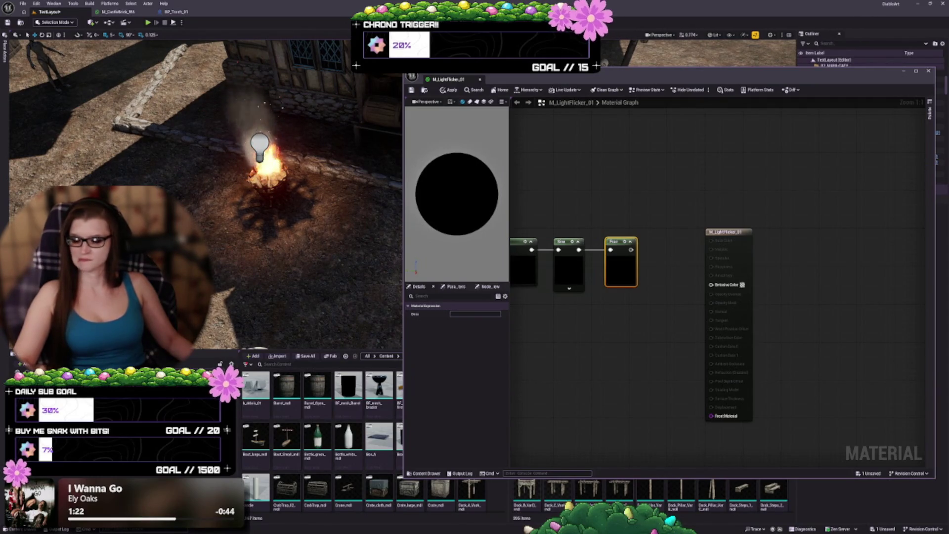
pyautogui.moveTo(631, 251)
pyautogui.mouseDown()
pyautogui.moveTo(658, 251)
pyautogui.moveTo(711, 284)
pyautogui.mouseUp()
# - Save M_LightFlicker_01 and narrow the Material Editor window around the node chain
pyautogui.moveTo(588, 336)
pyautogui.mouseDown()
pyautogui.moveTo(740, 308)
pyautogui.moveTo(721, 308)
pyautogui.mouseUp()
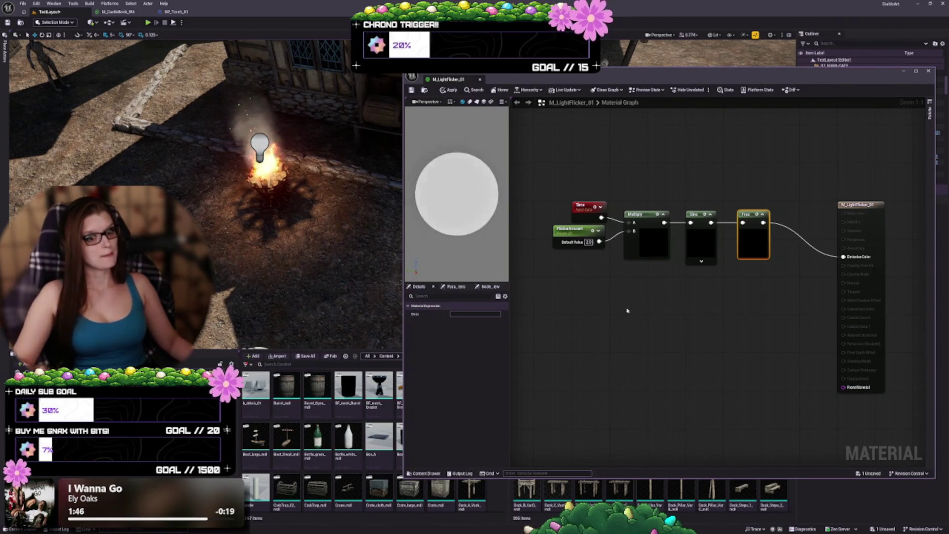
pyautogui.moveTo(661, 407); pyautogui.dragTo(647, 404)
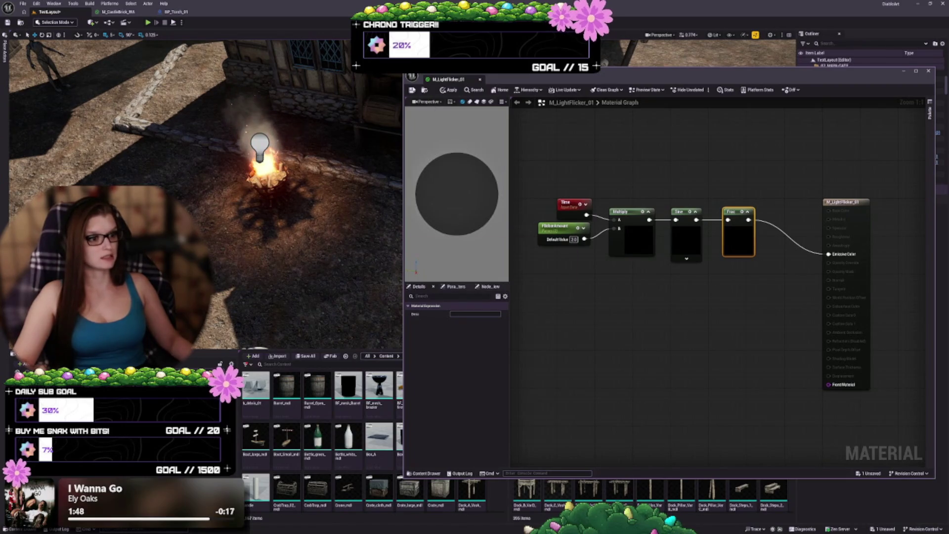
pyautogui.hotkey('ctrl', 's')
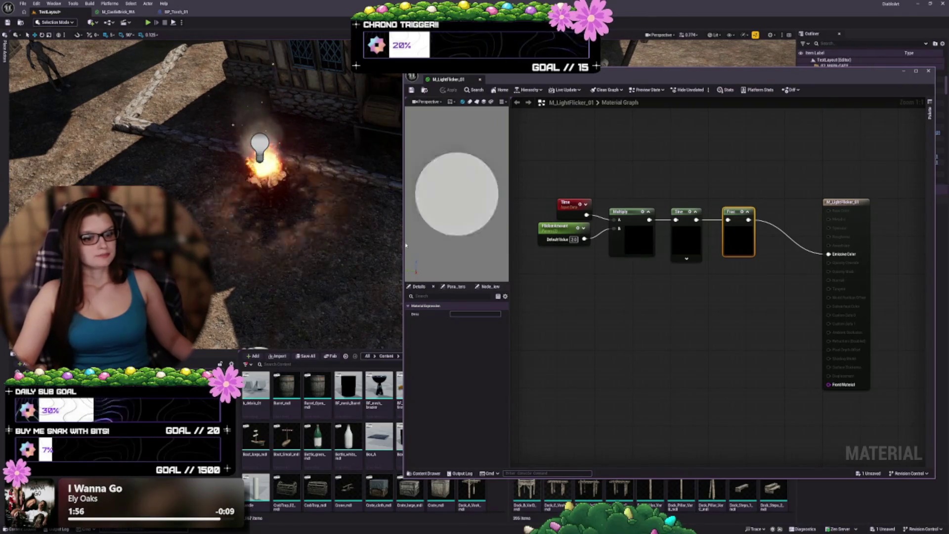
pyautogui.moveTo(408, 248); pyautogui.dragTo(460, 248)
pyautogui.moveTo(619, 297)
pyautogui.mouseDown()
pyautogui.moveTo(616, 256)
pyautogui.moveTo(606, 256)
pyautogui.mouseUp()
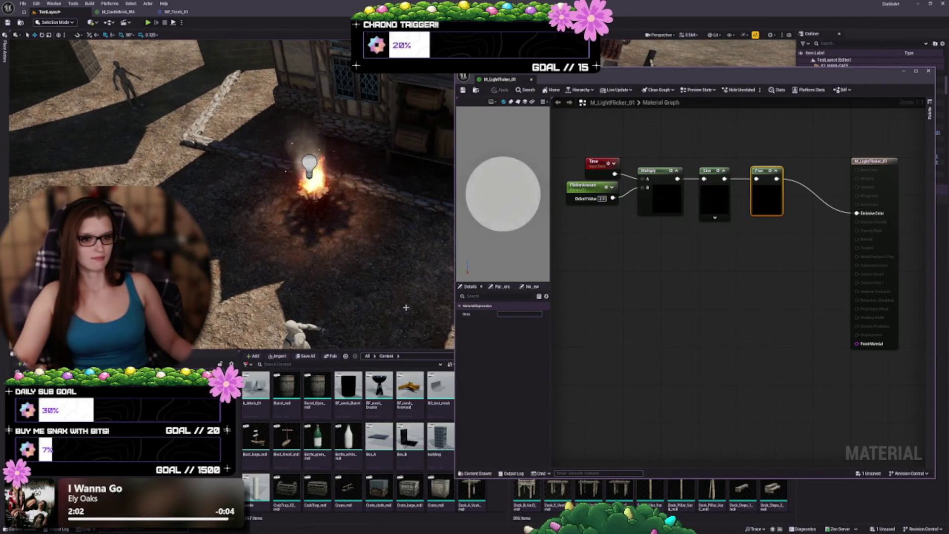
pyautogui.click(588, 188)
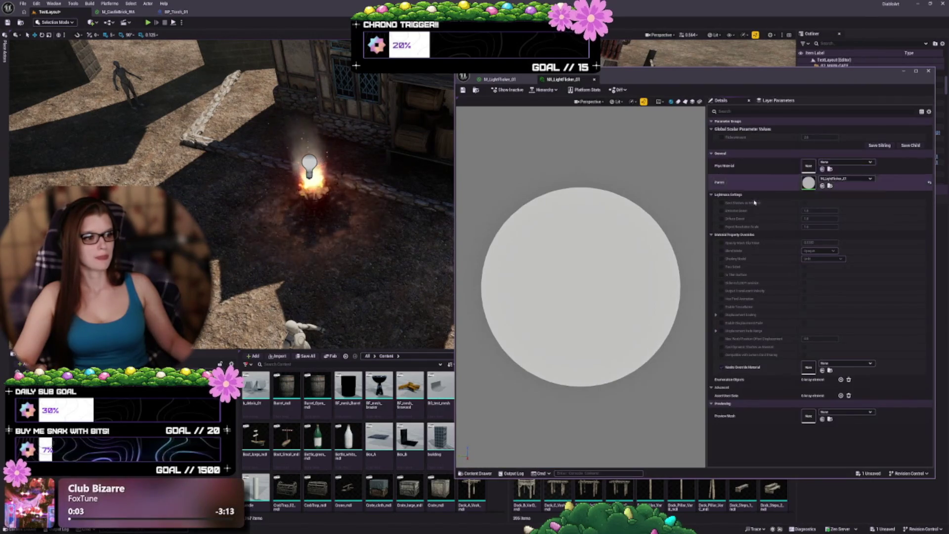
# - Enable the FlickerAmount override in MI_LightFlicker_01 and enter 100.5, then type 0
pyautogui.click(721, 137)
pyautogui.write('10')
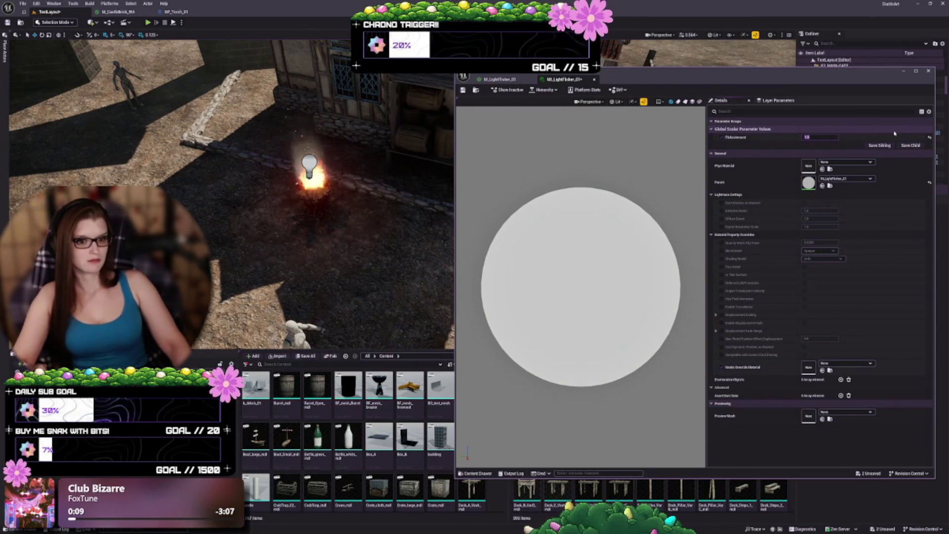
pyautogui.write('0.5')
pyautogui.press('Return')
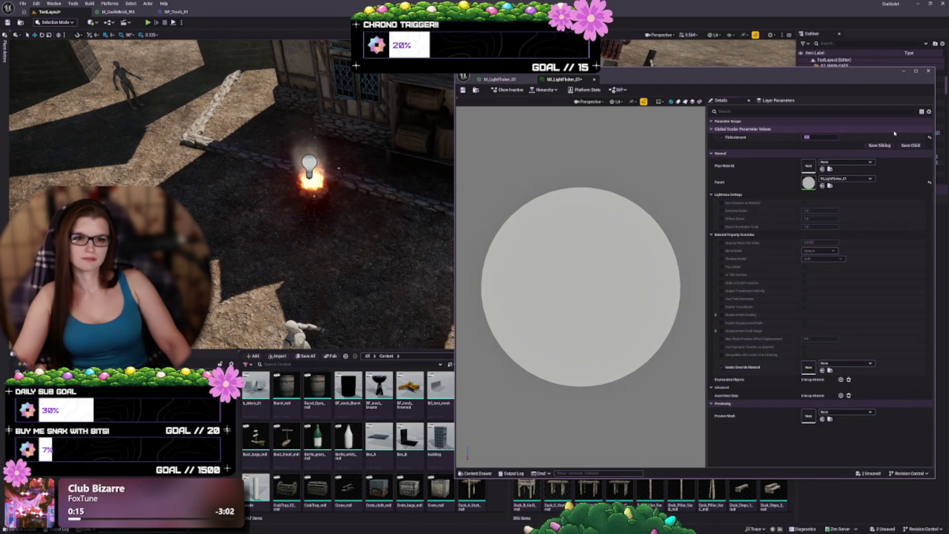
pyautogui.write('0')
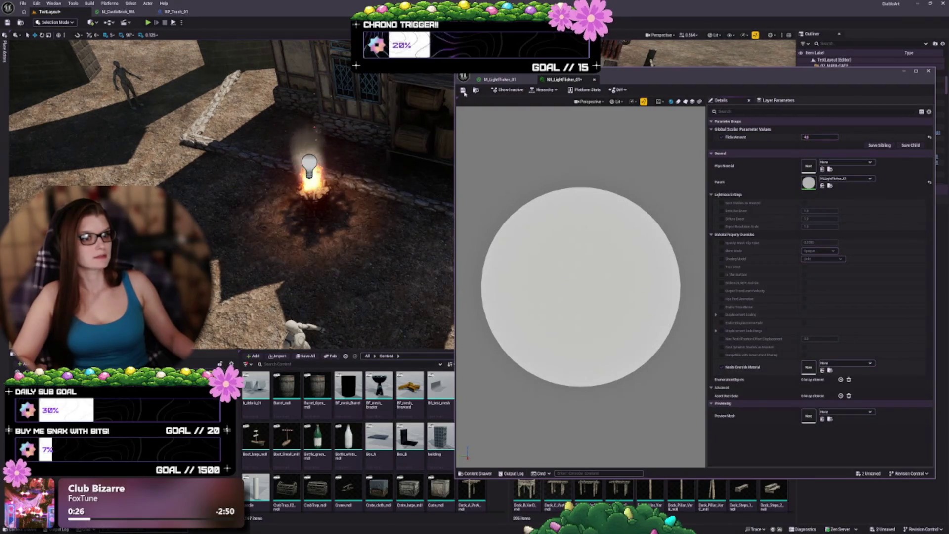
# - In M_LightFlicker_01, collapse the Multiply, Sine and Frac previews and shift Sine and Frac
pyautogui.click(499, 79)
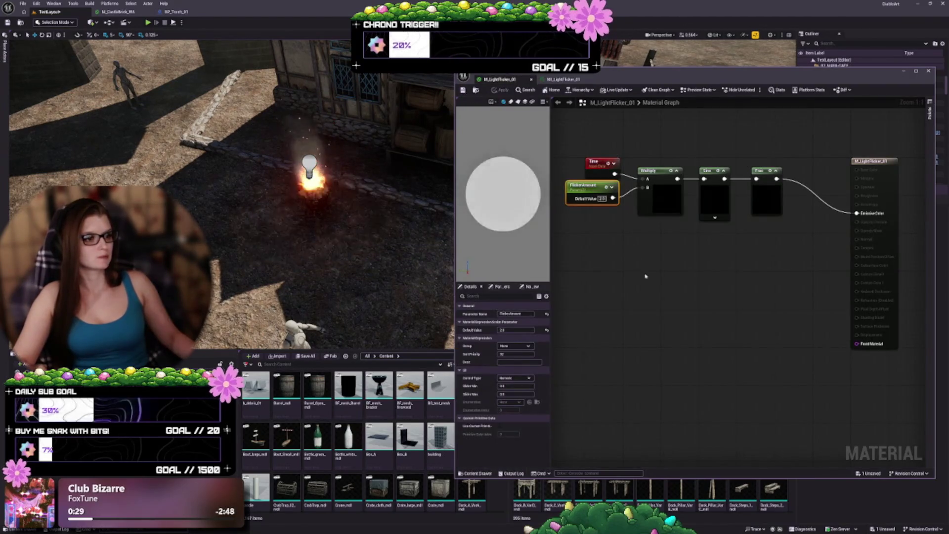
pyautogui.moveTo(636, 257); pyautogui.dragTo(721, 304)
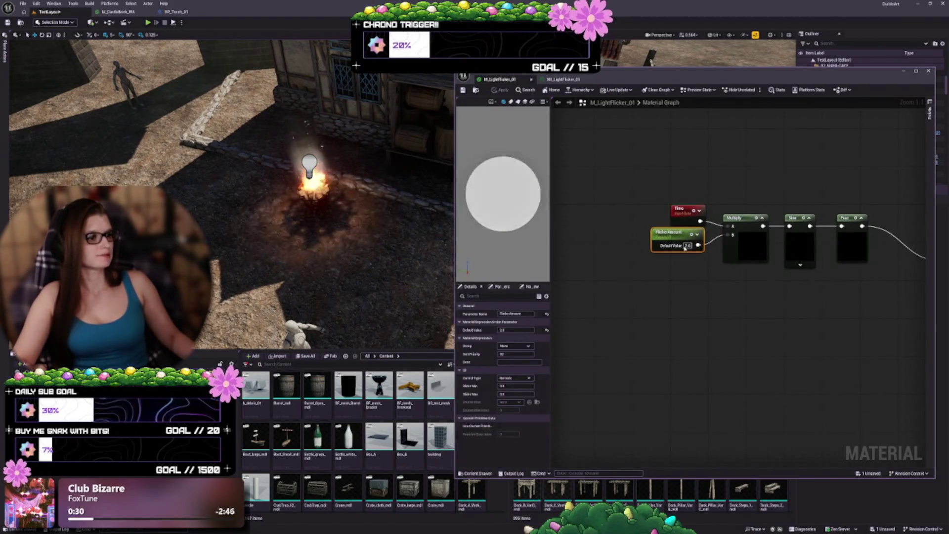
pyautogui.click(762, 217)
pyautogui.moveTo(763, 217); pyautogui.dragTo(718, 205)
pyautogui.click(760, 204)
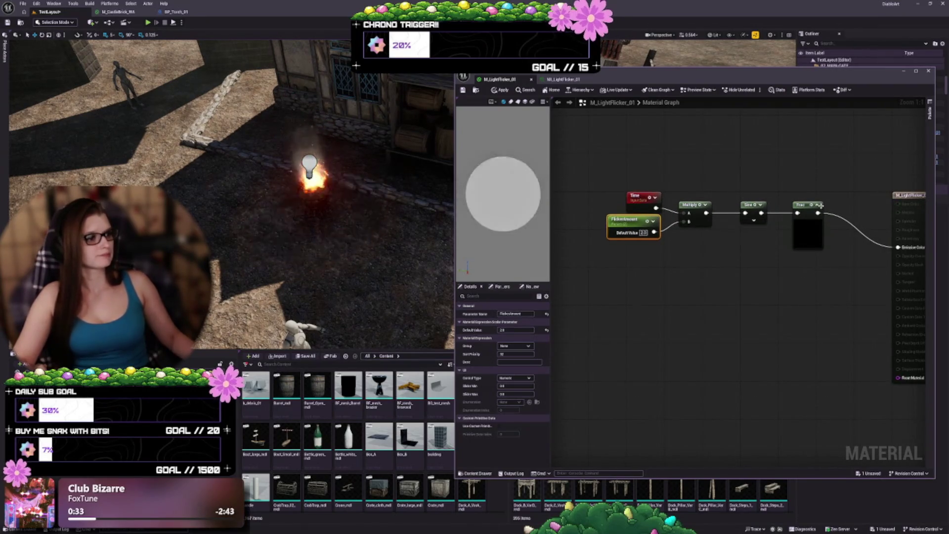
pyautogui.click(821, 206)
pyautogui.moveTo(821, 249)
pyautogui.mouseDown()
pyautogui.moveTo(740, 187)
pyautogui.moveTo(745, 198)
pyautogui.moveTo(731, 212)
pyautogui.mouseUp()
pyautogui.click(701, 177)
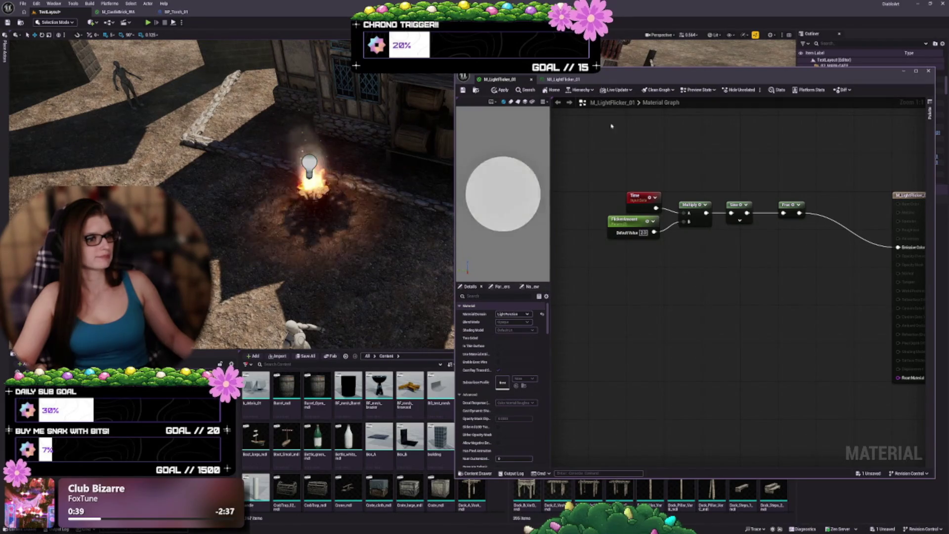
# - Preview the Multiply output, align Frac with Sine, then turn the Multiply preview off
pyautogui.moveTo(673, 79)
pyautogui.mouseDown()
pyautogui.moveTo(248, 95)
pyautogui.moveTo(232, 154)
pyautogui.moveTo(230, 144)
pyautogui.moveTo(794, 172)
pyautogui.mouseUp()
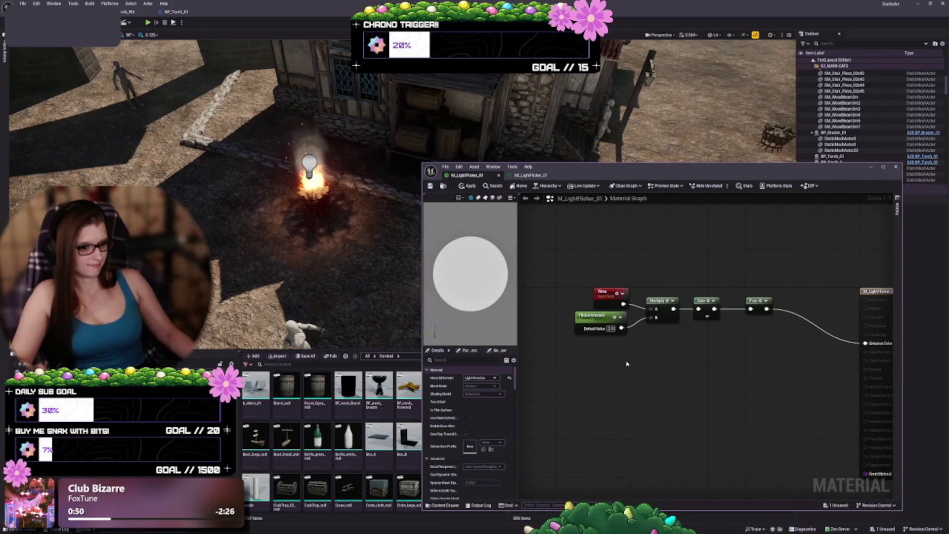
pyautogui.click(667, 303)
pyautogui.press('space')
pyautogui.click(676, 306)
pyautogui.moveTo(708, 329); pyautogui.dragTo(659, 328)
pyautogui.click(653, 299)
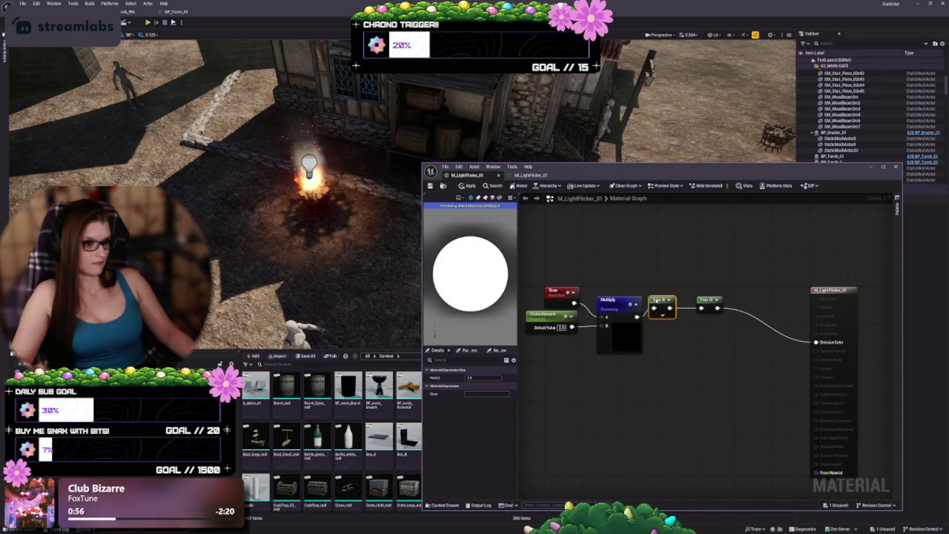
pyautogui.moveTo(703, 302); pyautogui.dragTo(701, 315)
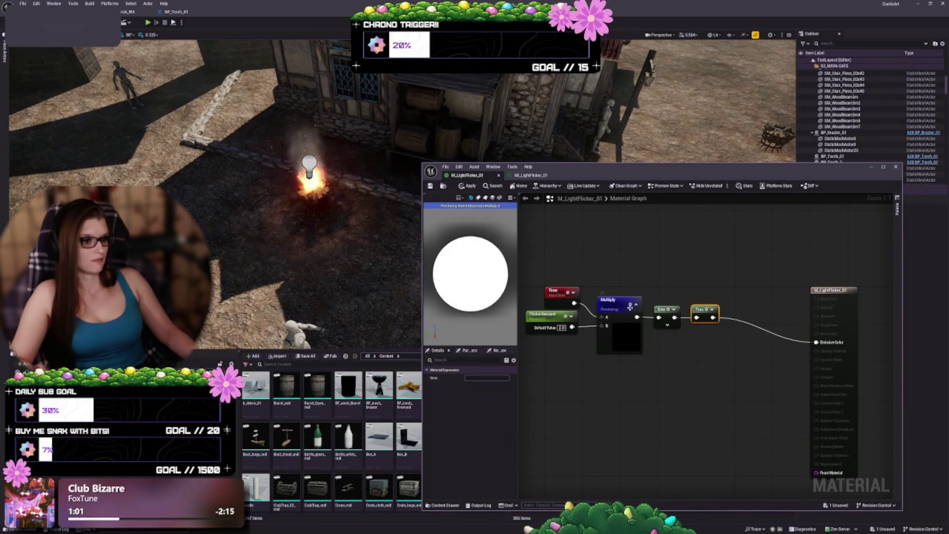
pyautogui.click(629, 306)
pyautogui.click(635, 305)
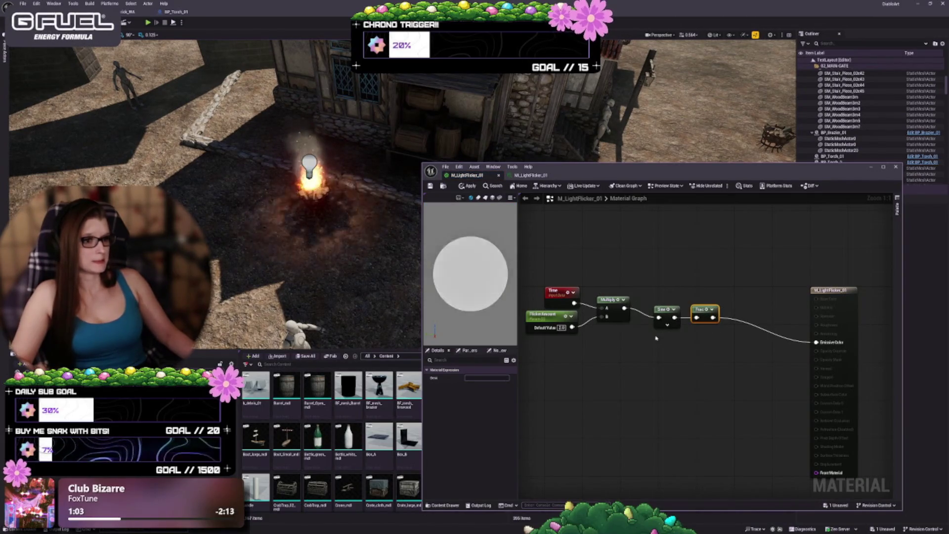